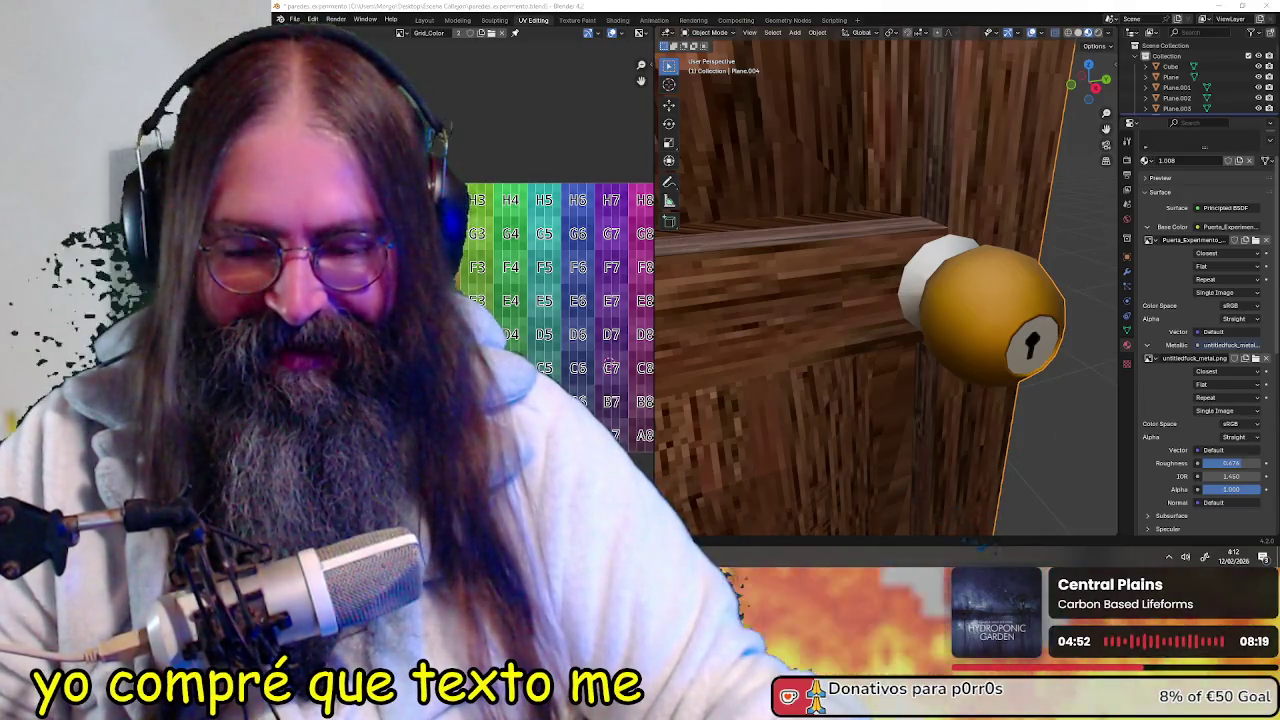
Flip to OBS and back, then orbit and zoom around the door's gold knob
key(alt+Tab)
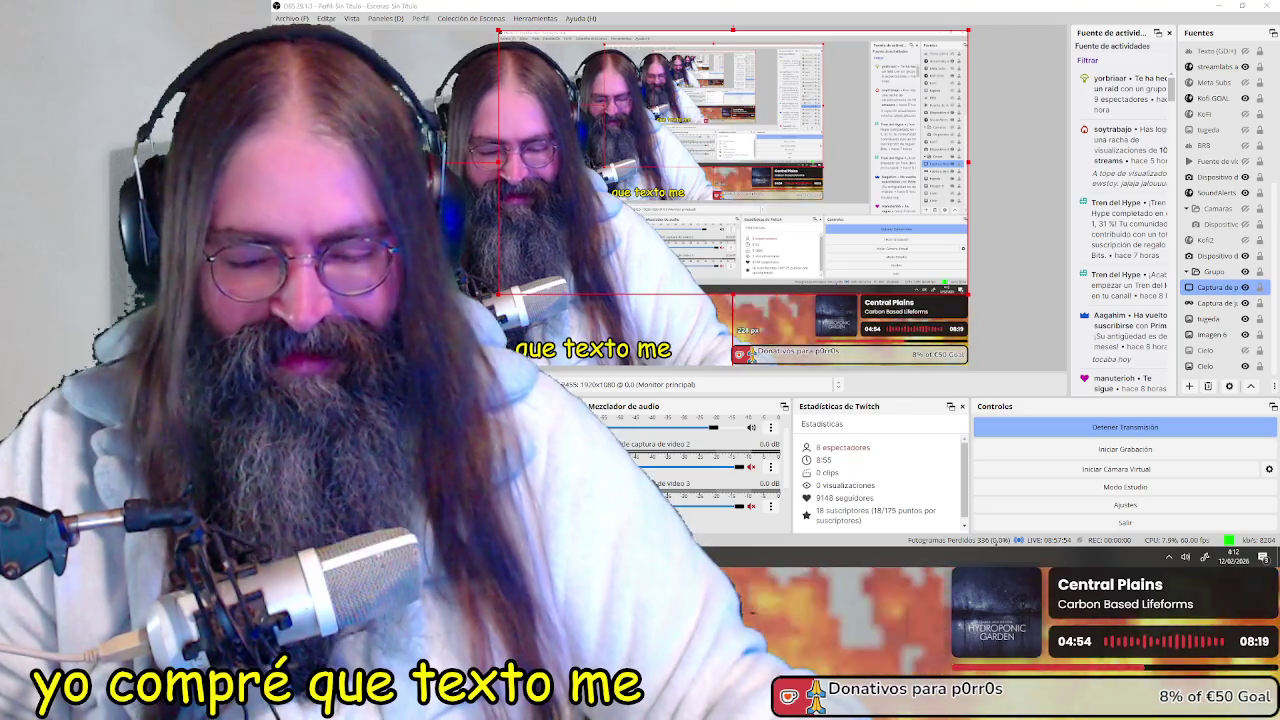
key(alt+Tab)
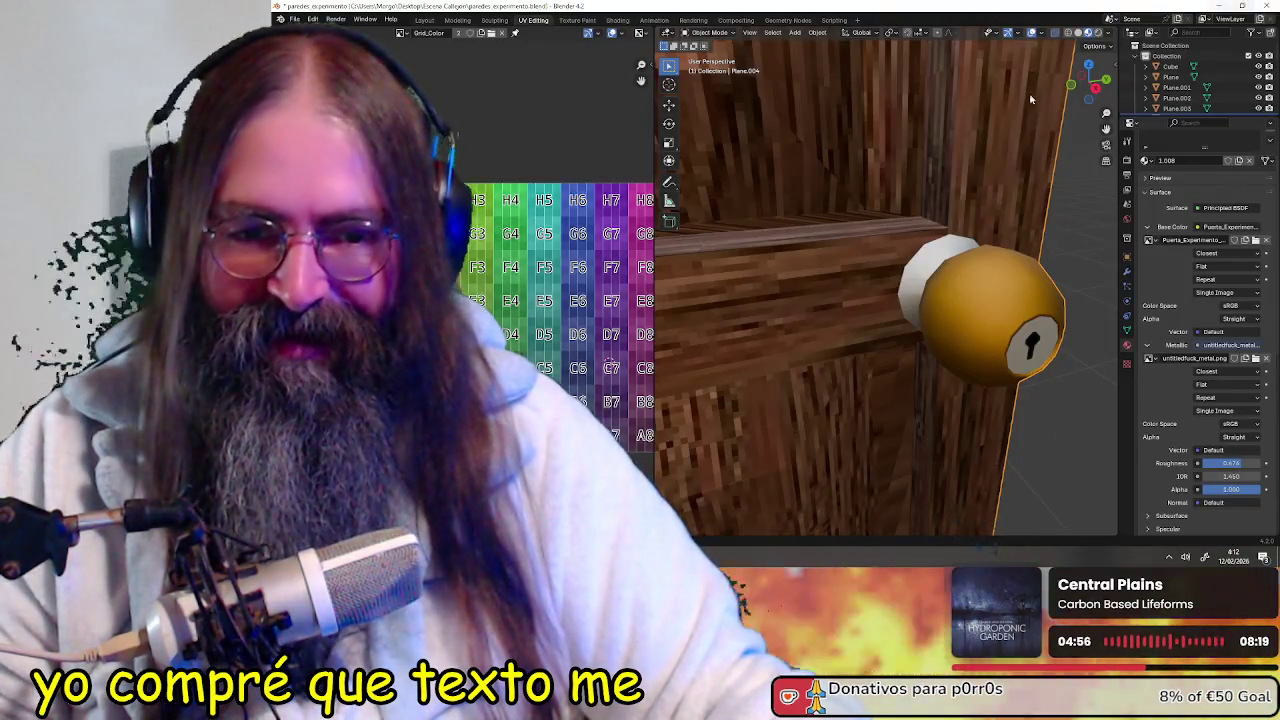
scroll(972, 293, up, 3)
mouse_move(961, 296)
middle_down()
mouse_move(941, 291)
mouse_move(955, 300)
middle_up()
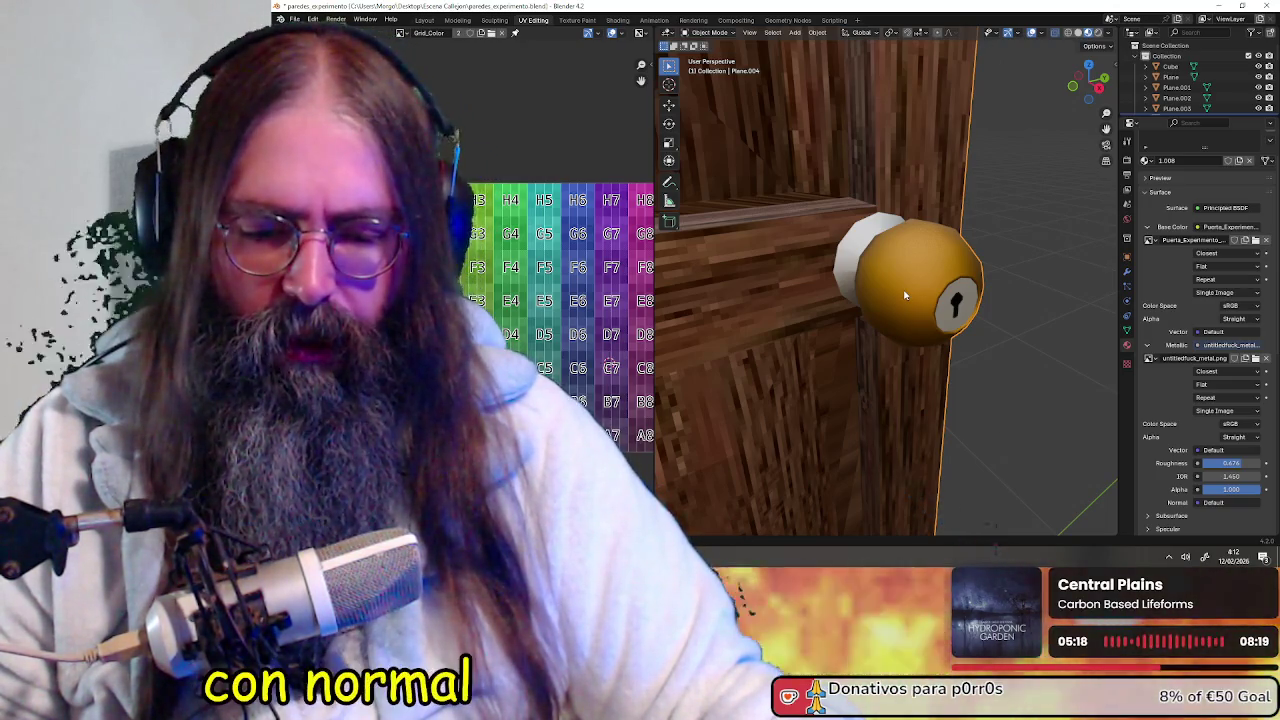
scroll(903, 293, down, 10)
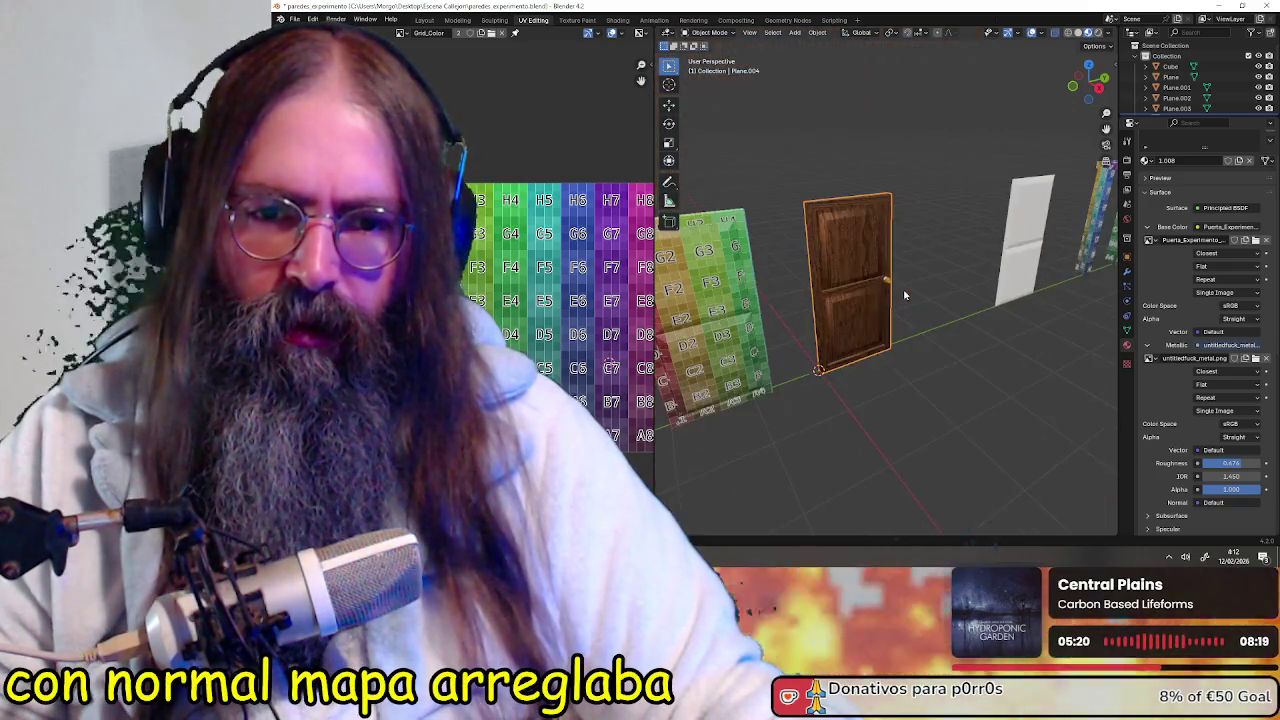
scroll(903, 293, up, 5)
scroll(903, 293, up, 2)
Zoom in and out on the knob, then bring up the door texture in Pixelorama
scroll(903, 293, up, 2)
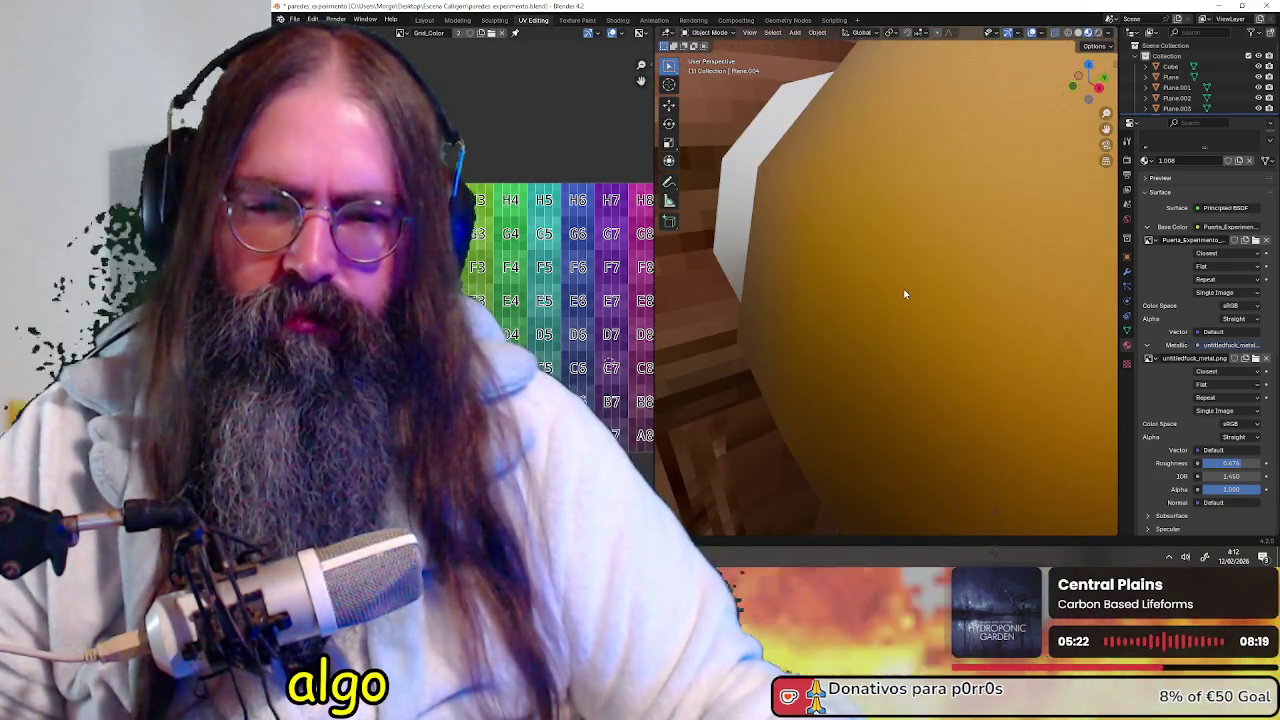
scroll(903, 293, down, 2)
scroll(903, 293, down, 4)
scroll(903, 293, up, 4)
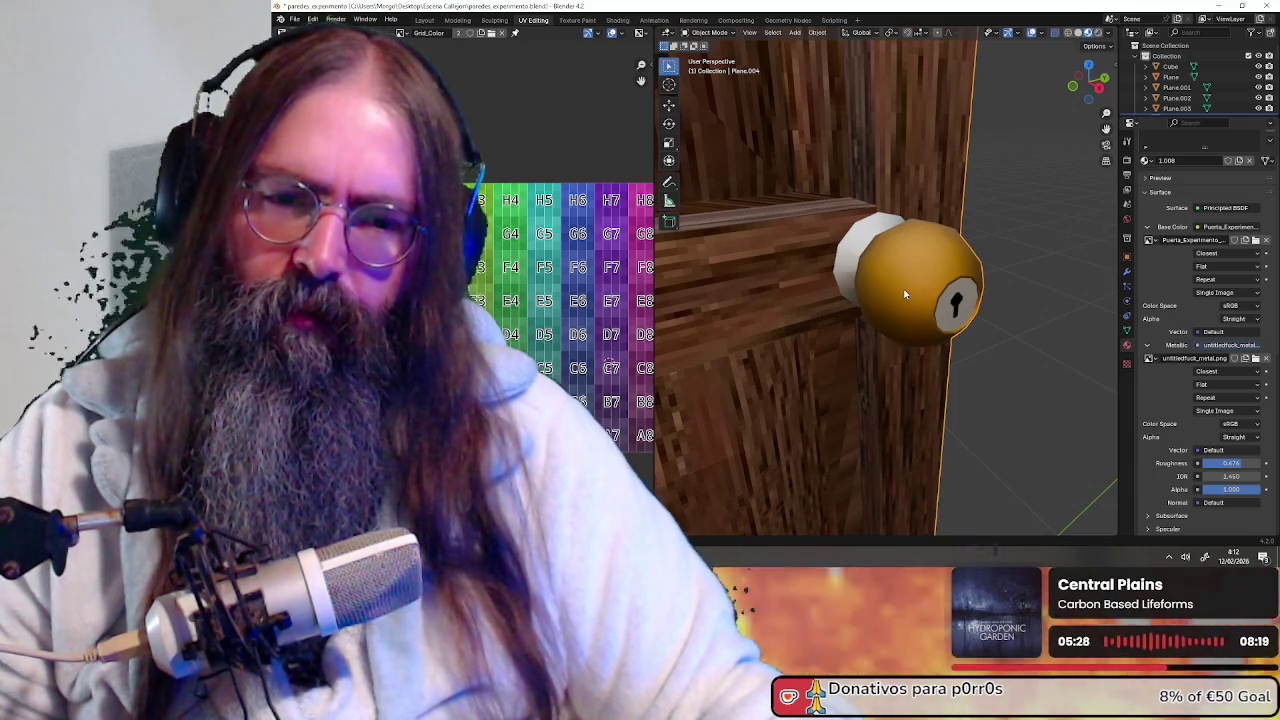
scroll(903, 293, down, 3)
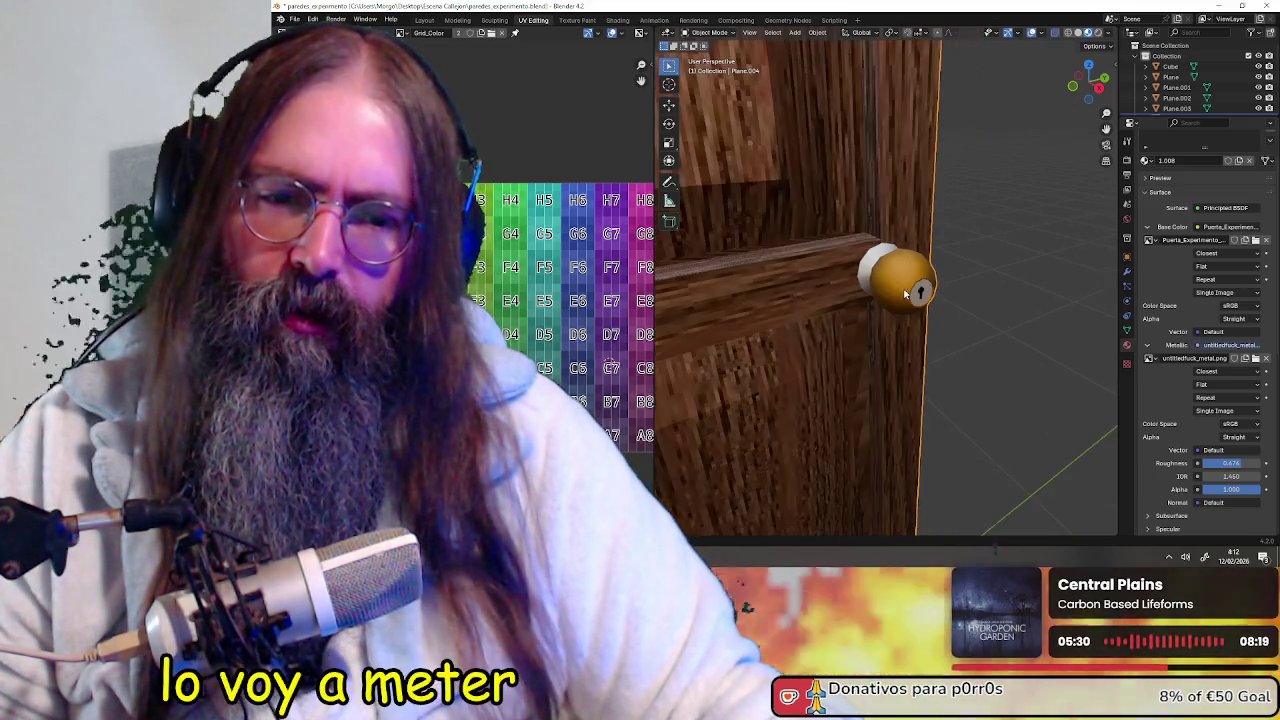
scroll(905, 293, up, 2)
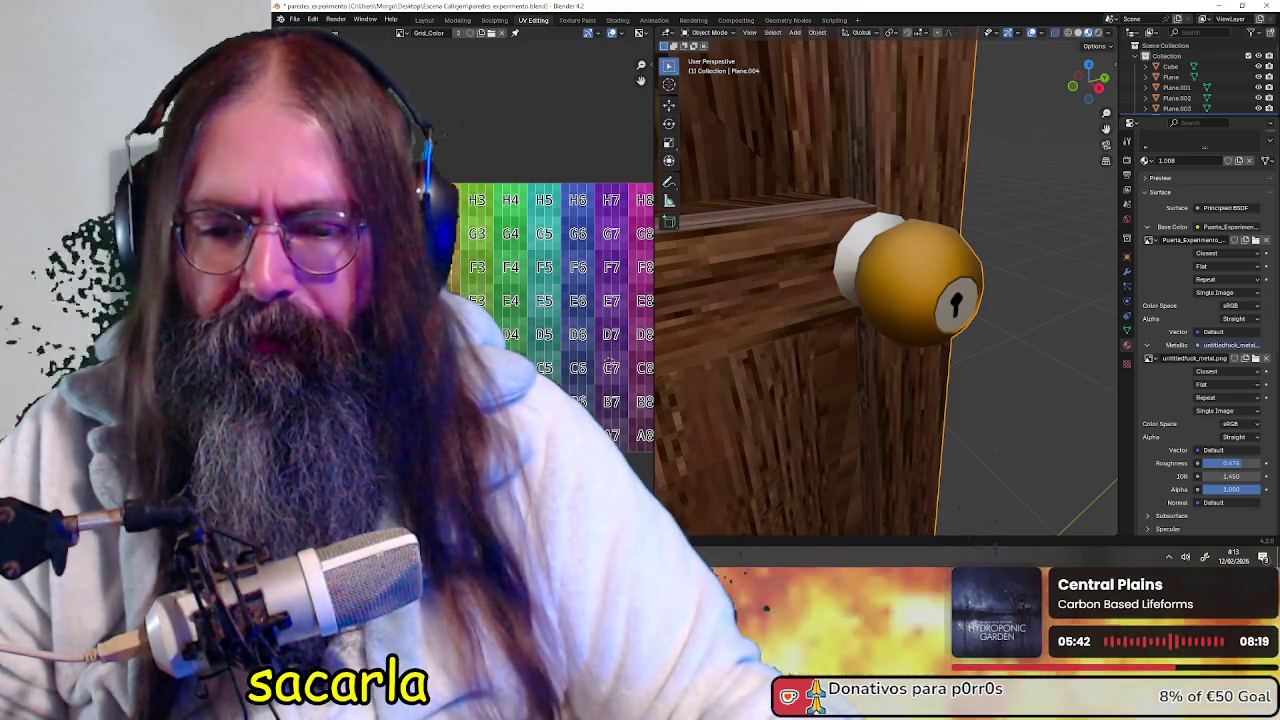
key(alt+Tab)
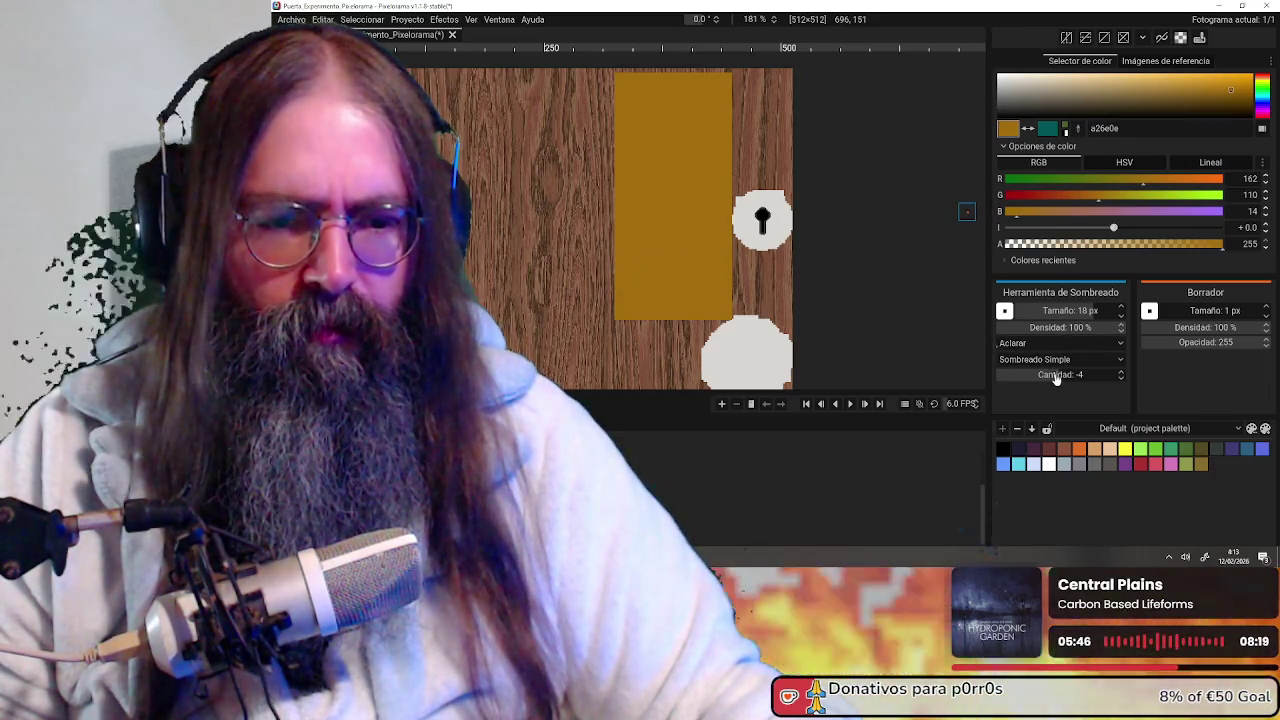
Adjust the shading Cantidad, undo the last shading, then redo it from Editar
drag(1055, 377, 1040, 377)
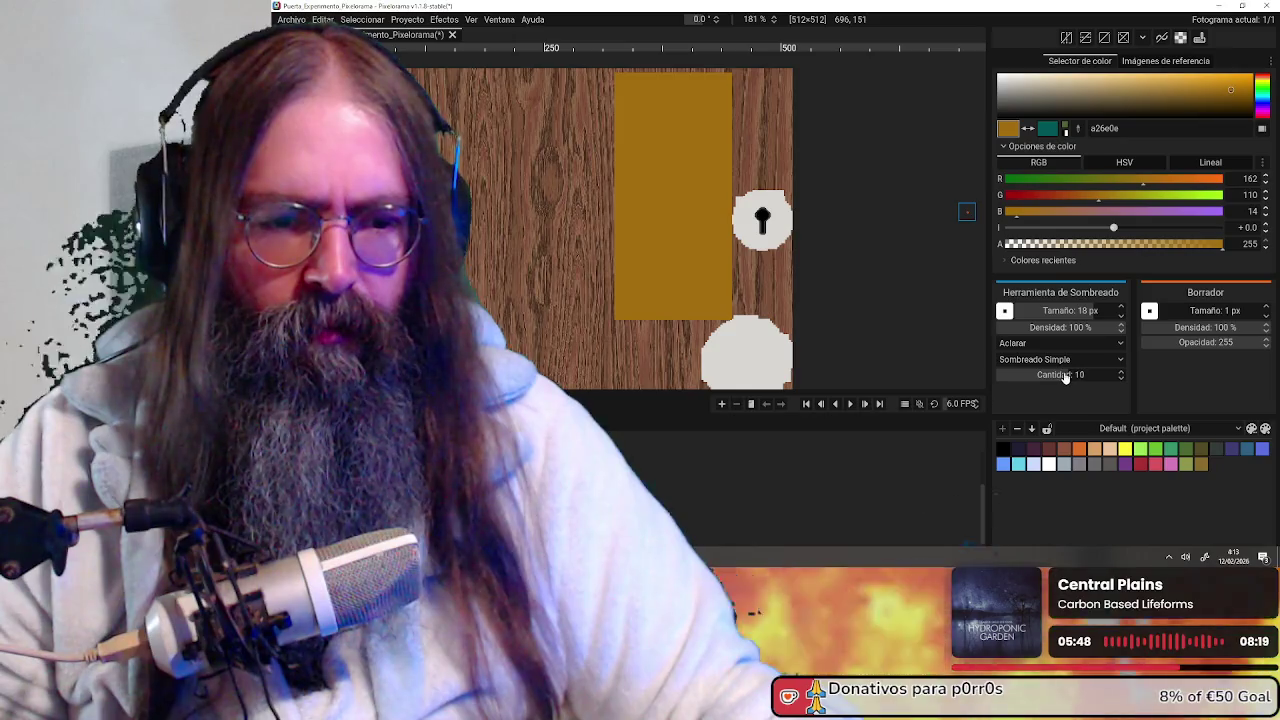
key(ctrl+z)
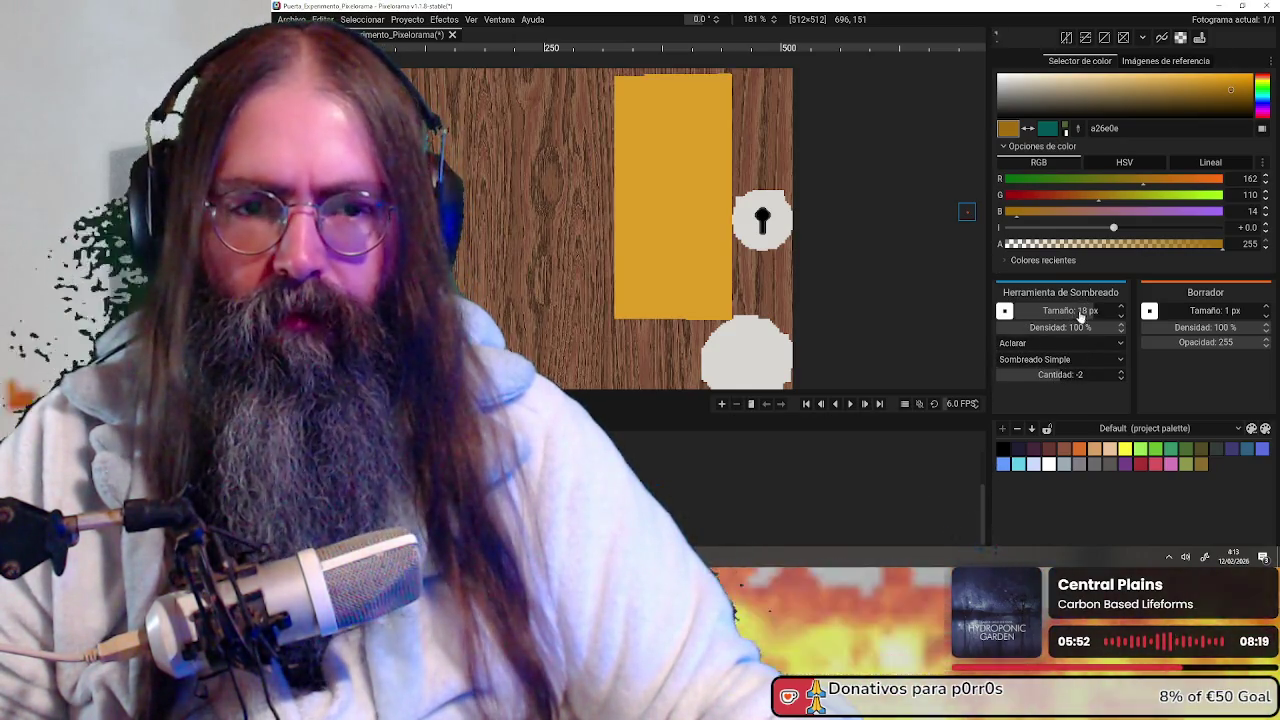
click(321, 19)
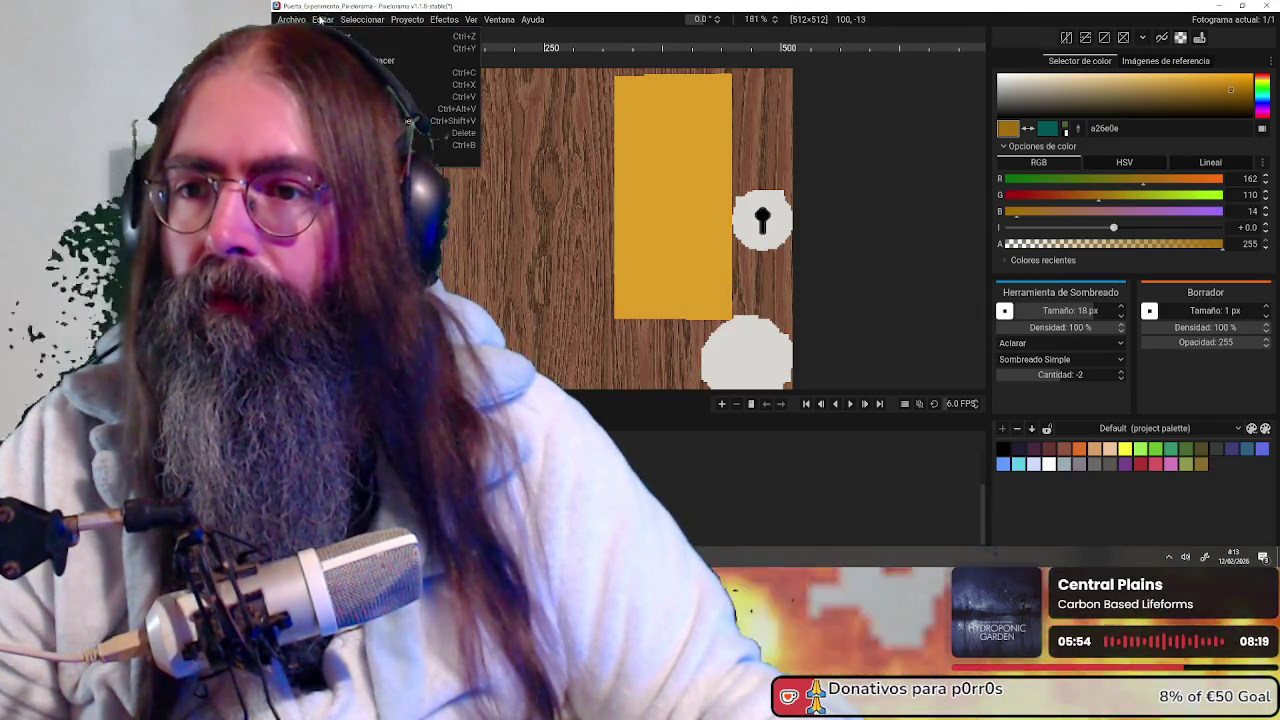
click(358, 48)
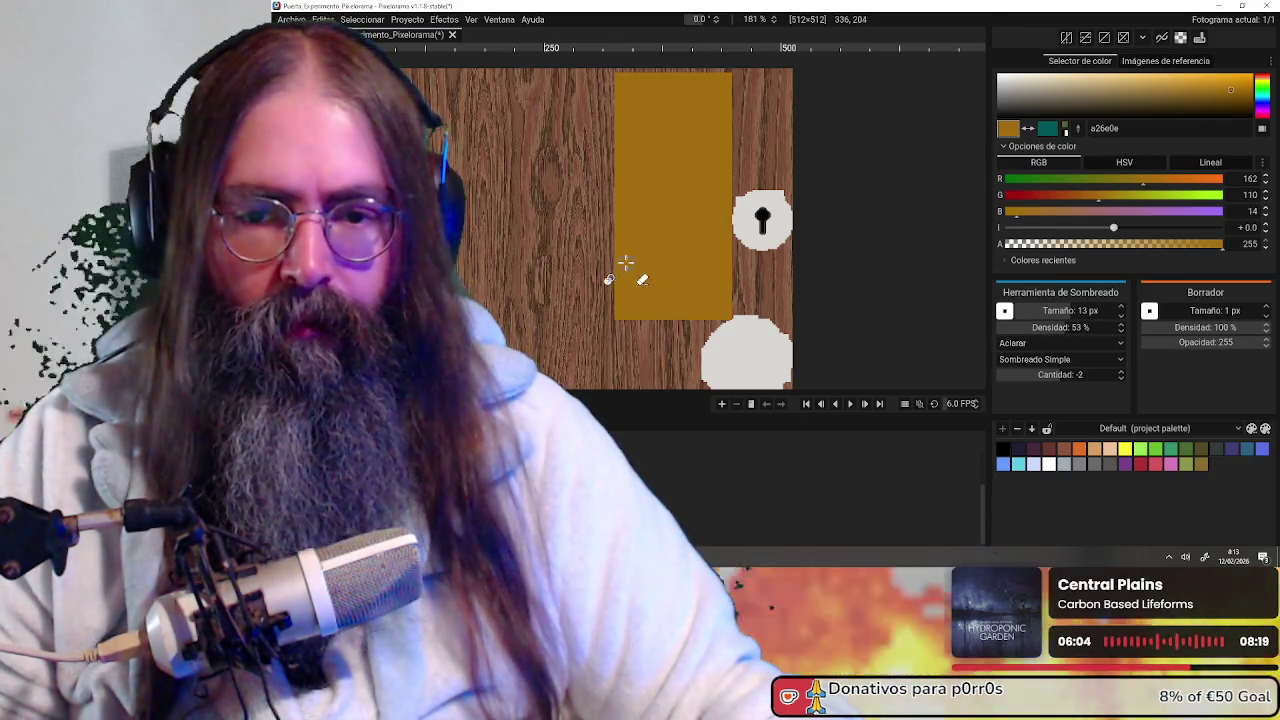
Brush a faint lighter streak across the gold door panel and zoom to check it
scroll(650, 278, up, 3)
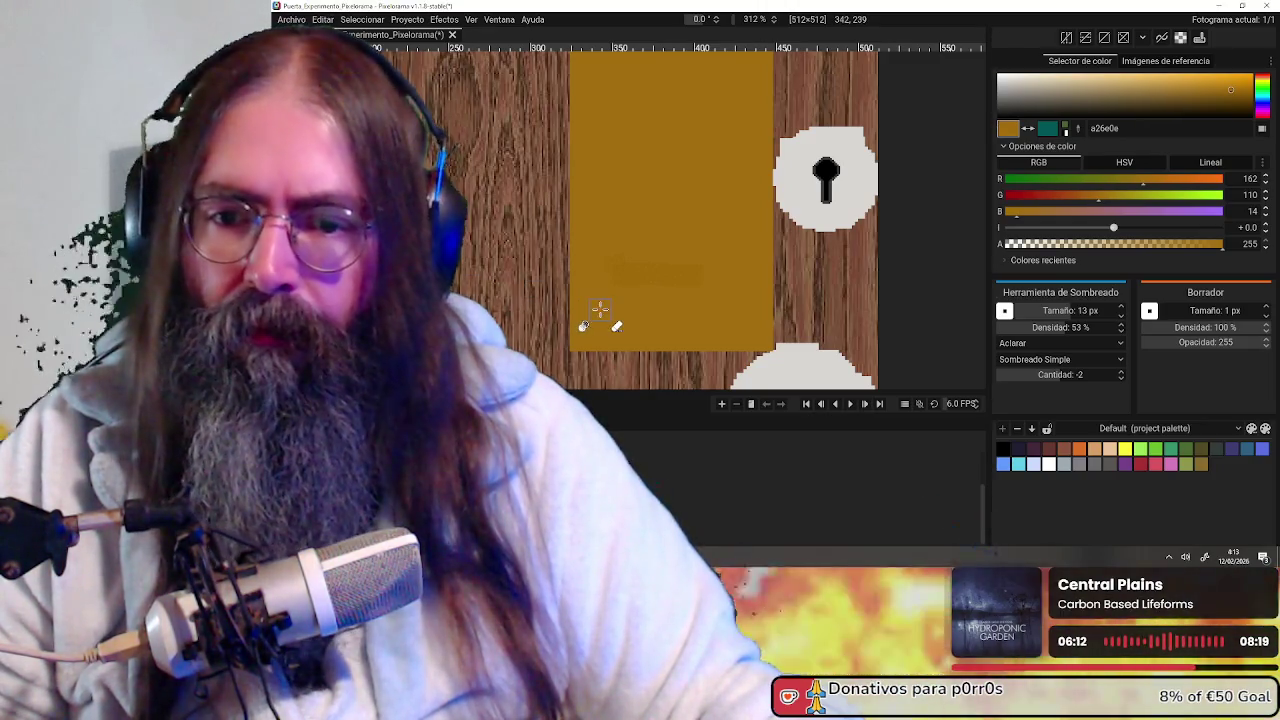
drag(600, 311, 676, 308)
scroll(685, 316, up, 2)
scroll(660, 328, up, 4)
scroll(787, 274, down, 4)
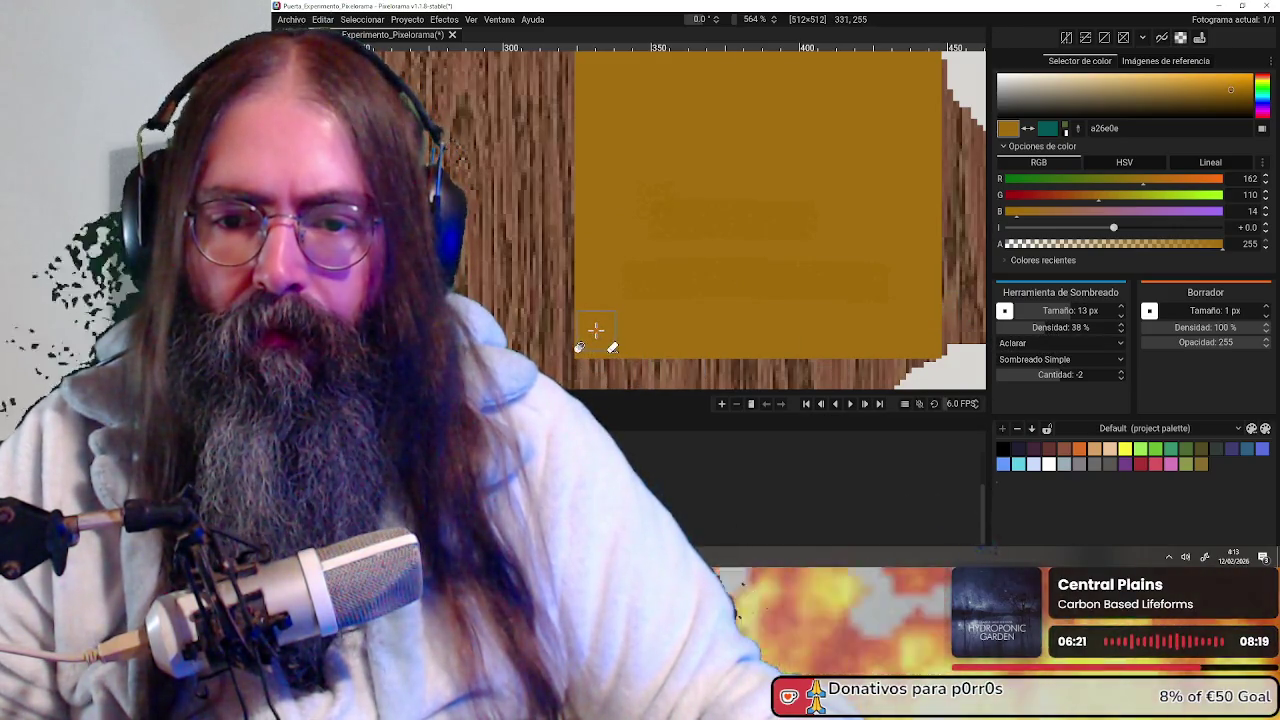
scroll(915, 306, down, 1)
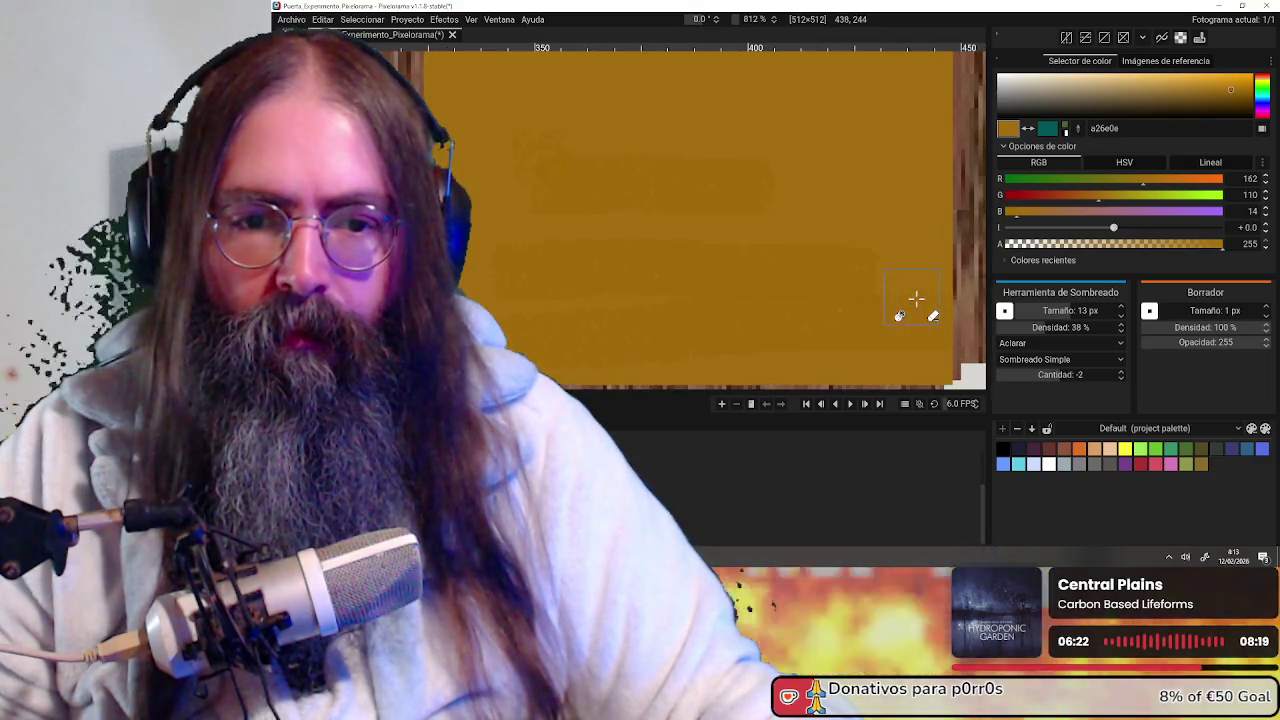
scroll(915, 306, down, 3)
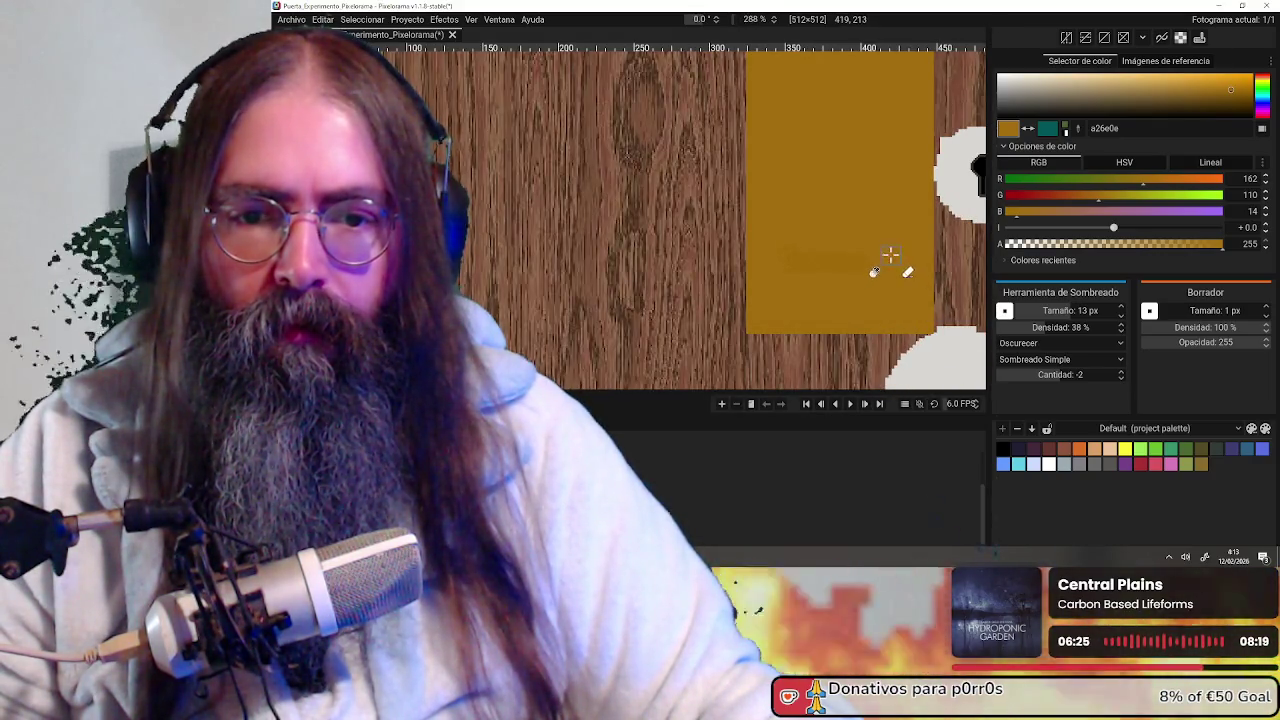
scroll(895, 265, down, 1)
scroll(860, 283, down, 1)
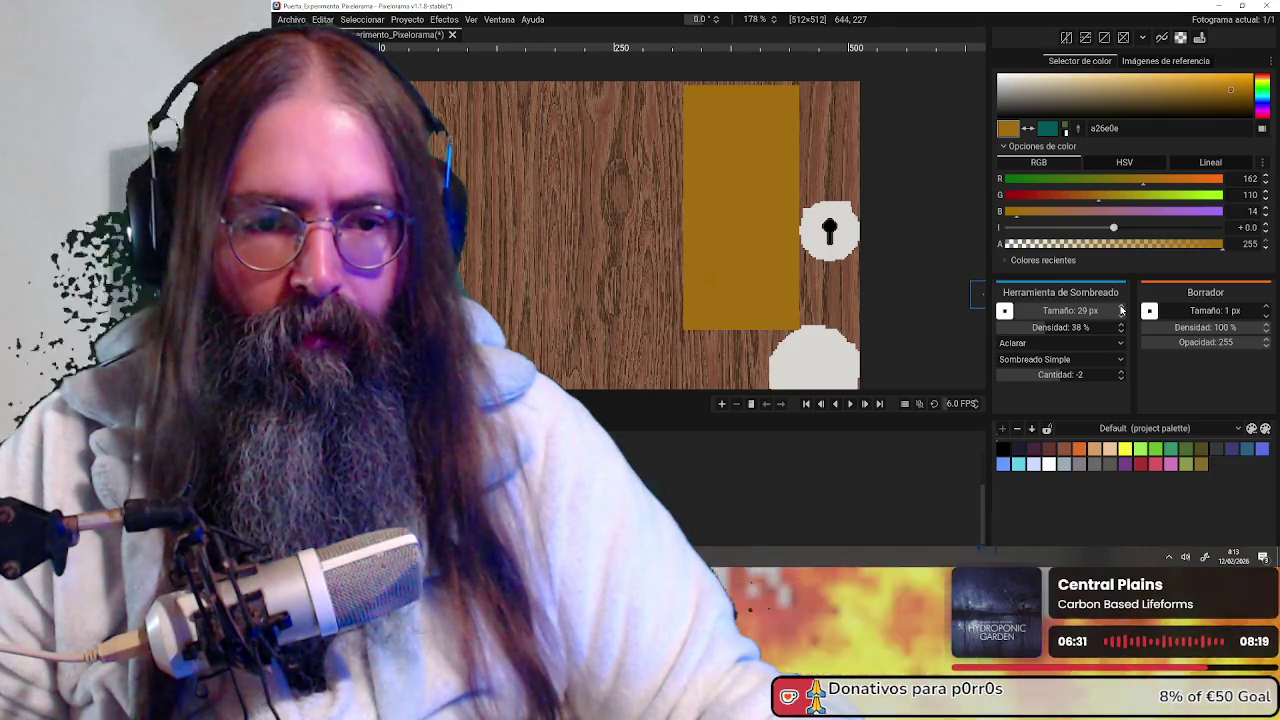
Set the shading brush size to 125 px and lower its density
scroll(1121, 310, up, 3)
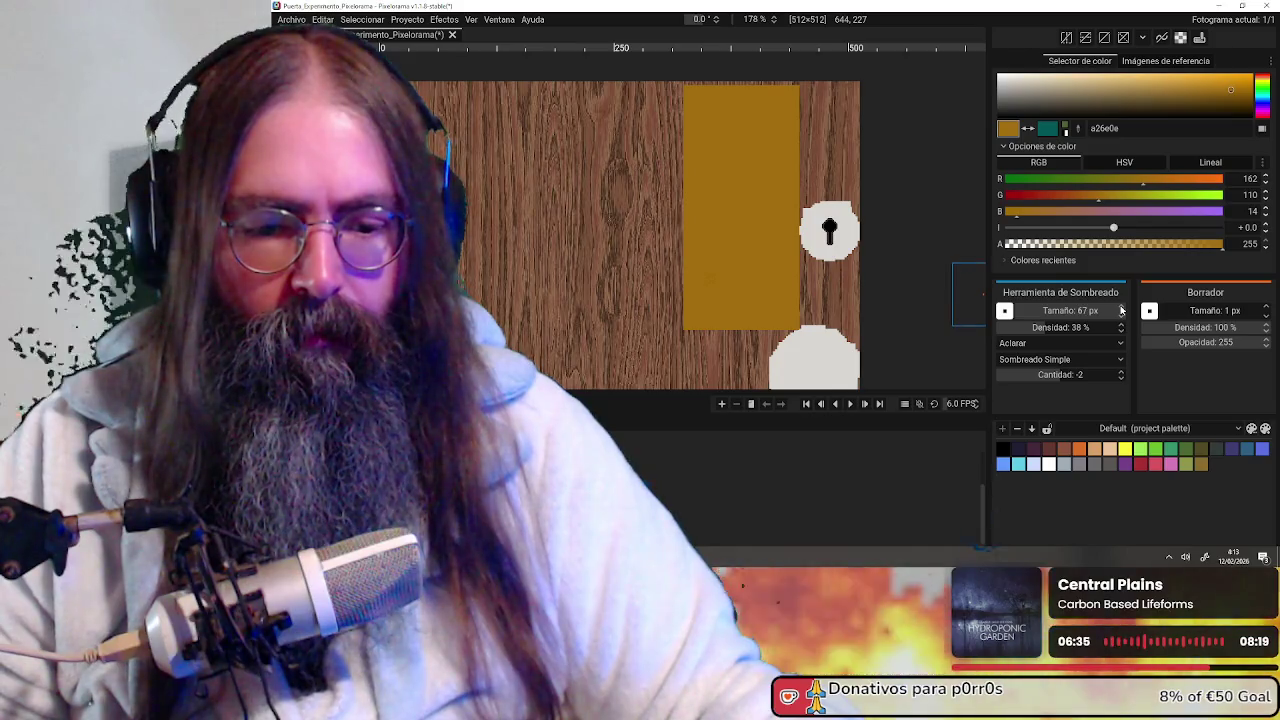
scroll(1121, 310, up, 5)
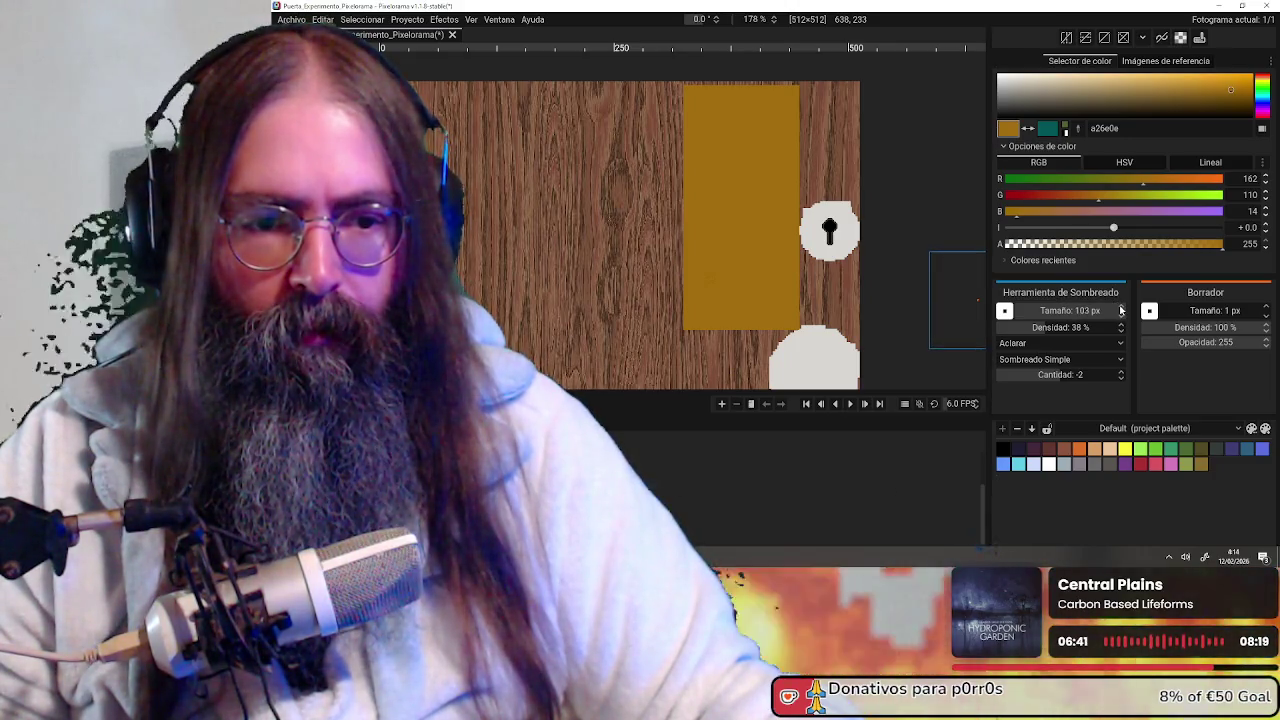
scroll(1105, 313, up, 4)
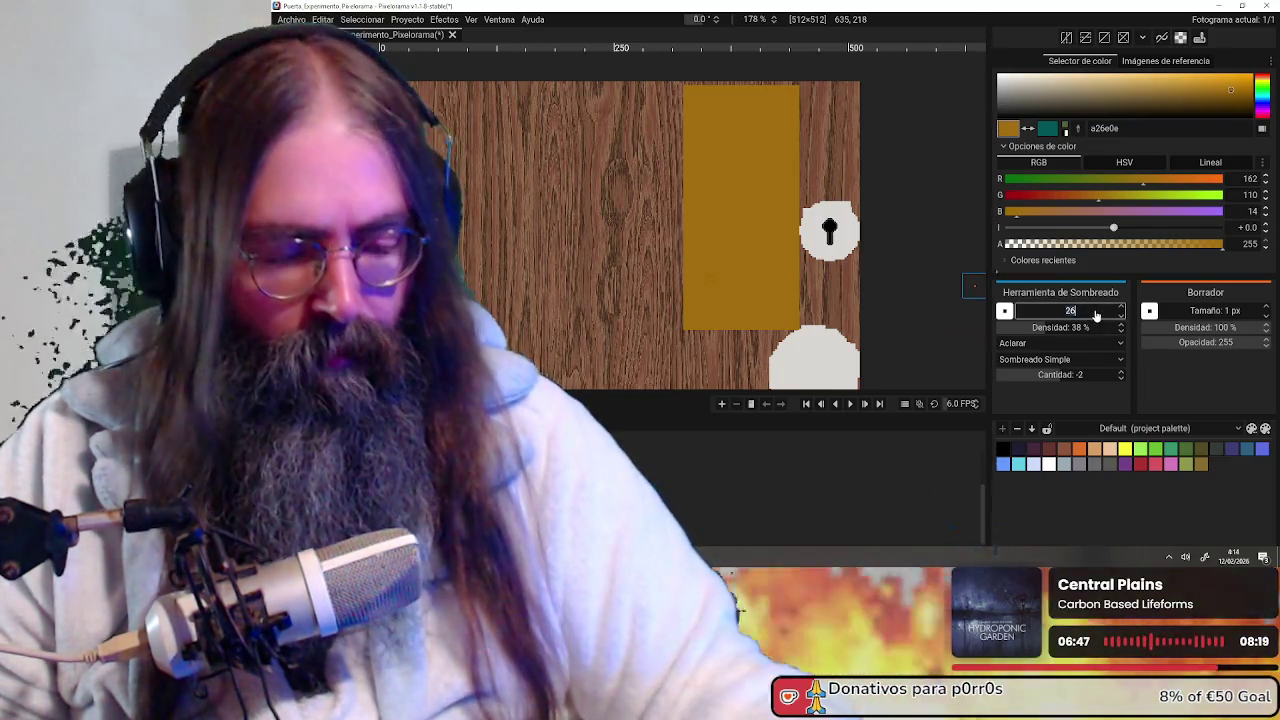
key(Return)
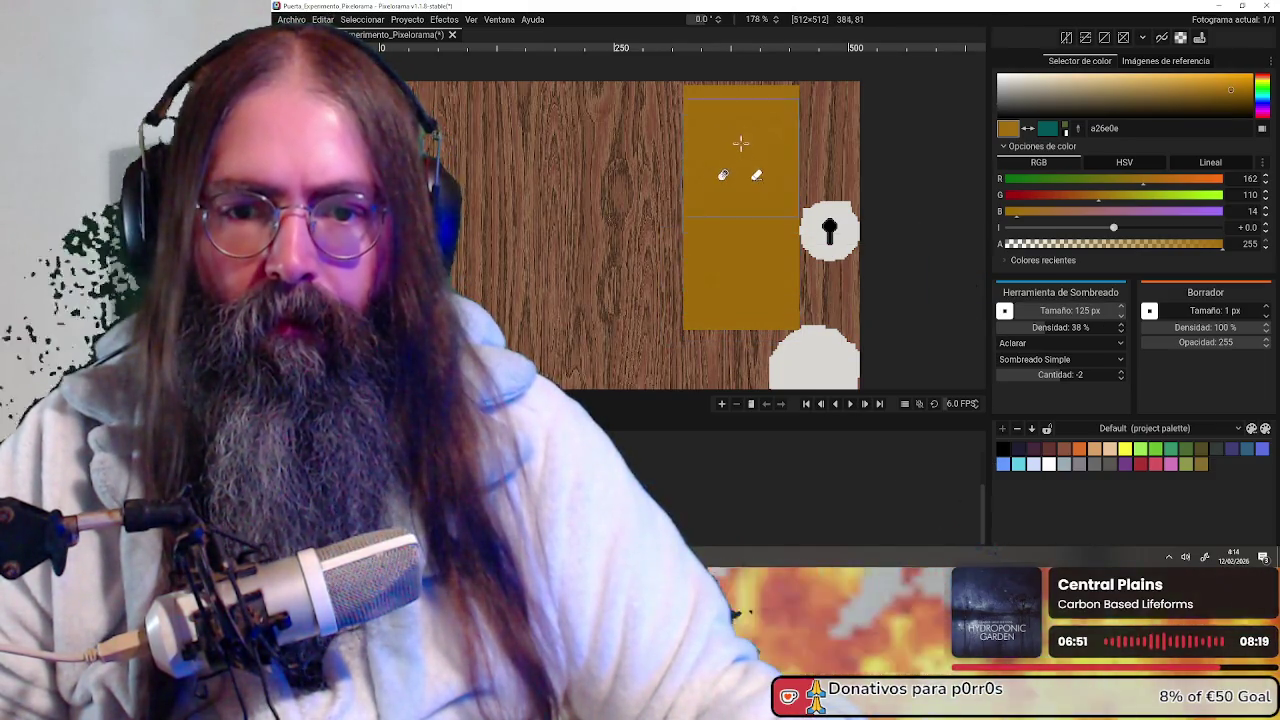
scroll(800, 271, up, 3)
scroll(794, 271, up, 2)
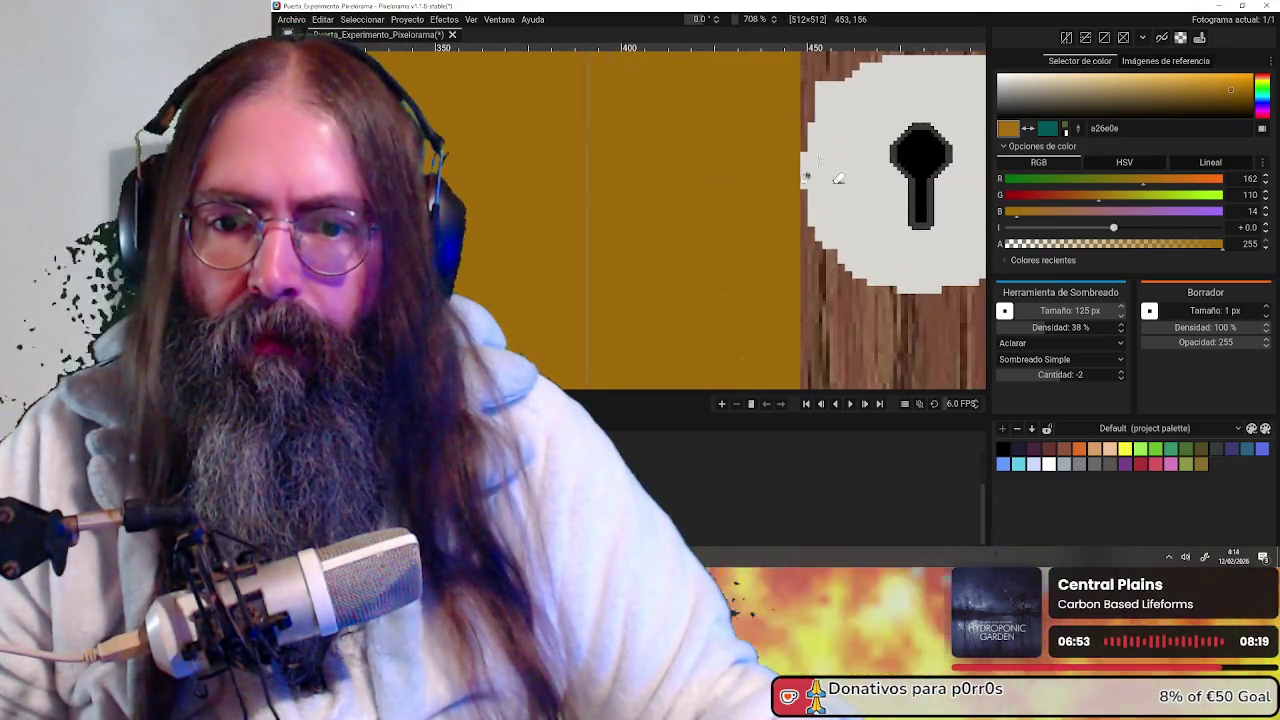
scroll(766, 186, down, 2)
scroll(755, 200, down, 2)
drag(1058, 321, 1020, 330)
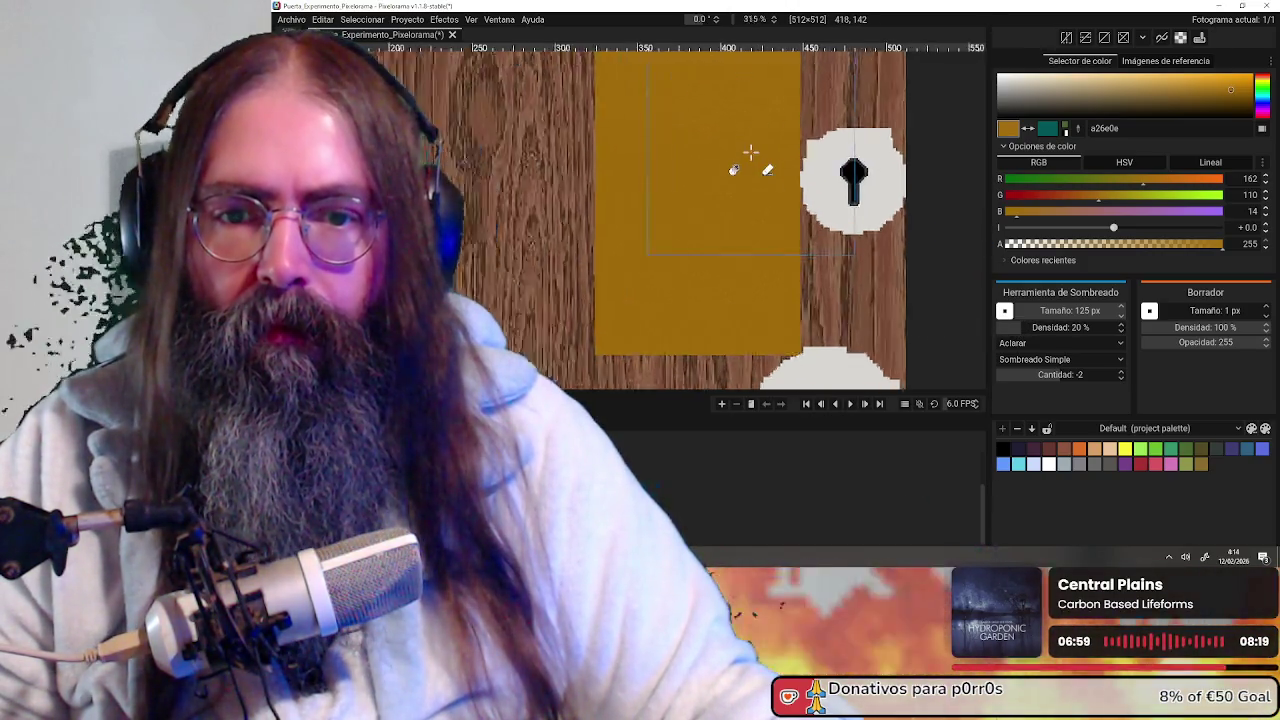
Look over the door's top, plates and wood background, switching shading to darken
scroll(749, 150, up, 1)
middle_drag(754, 163, 701, 282)
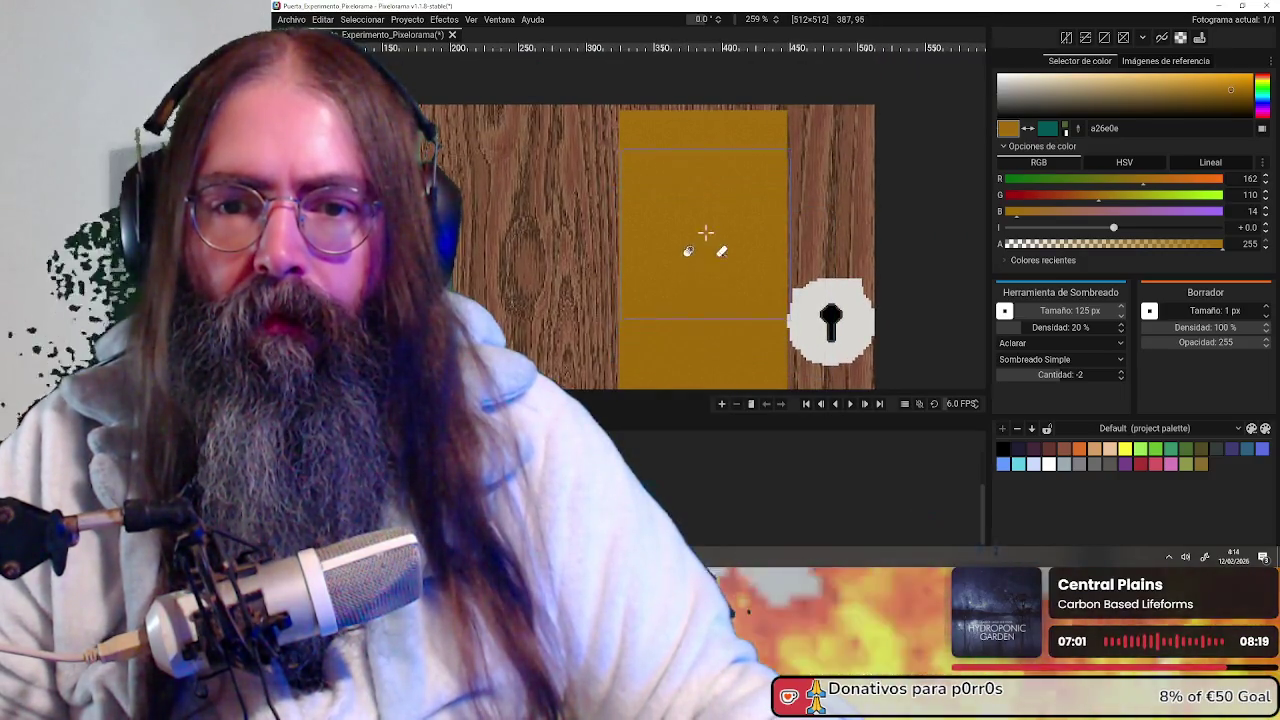
scroll(697, 195, down, 3)
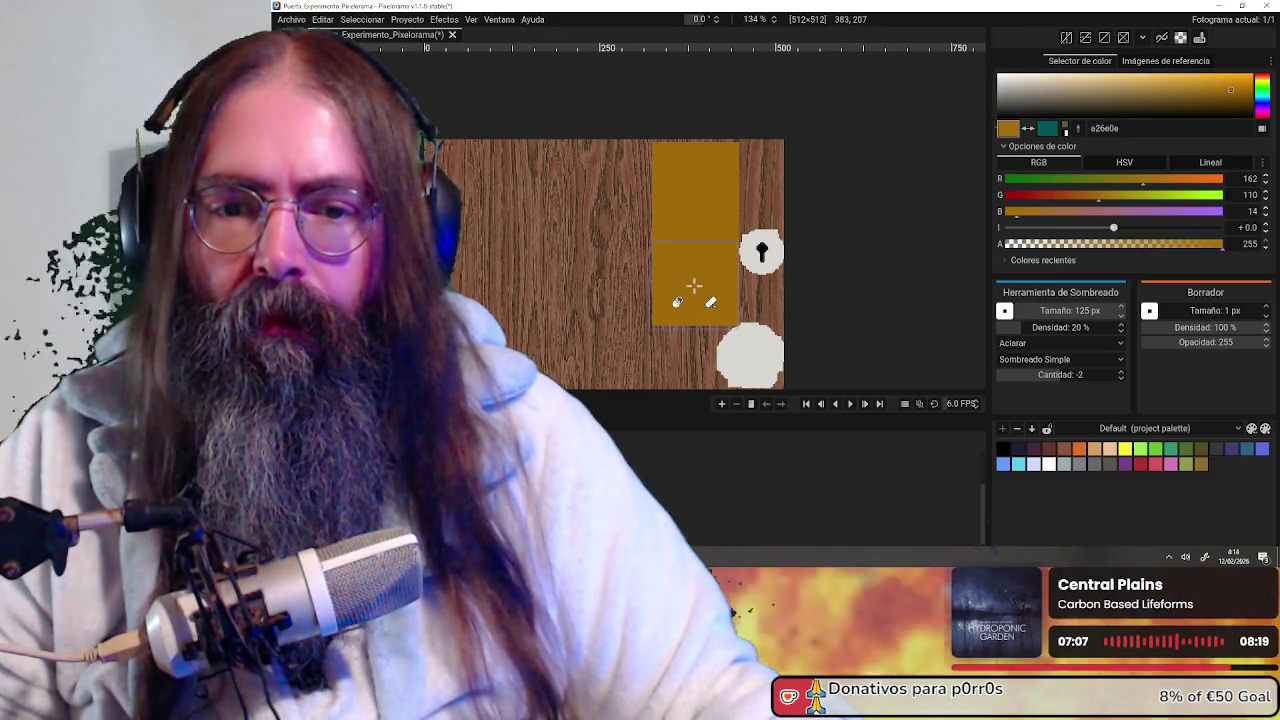
scroll(694, 286, up, 2)
scroll(733, 276, up, 3)
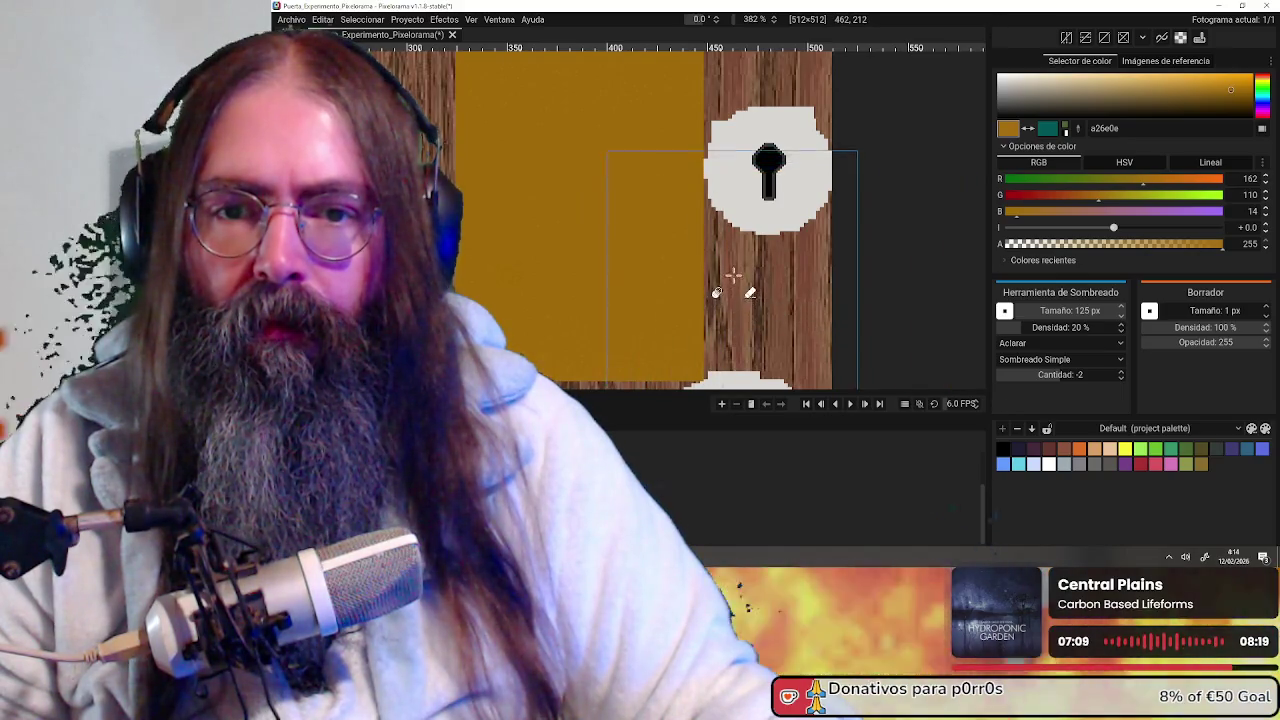
scroll(733, 276, down, 1)
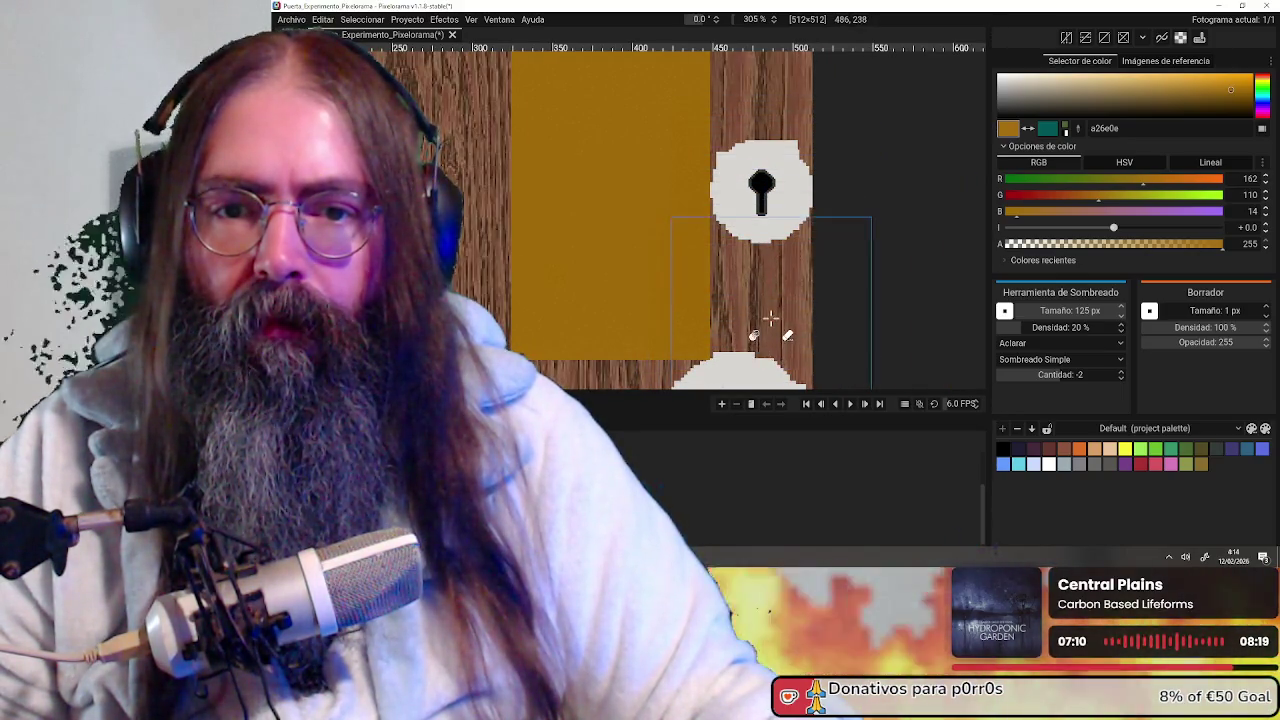
scroll(770, 318, down, 1)
scroll(772, 305, down, 2)
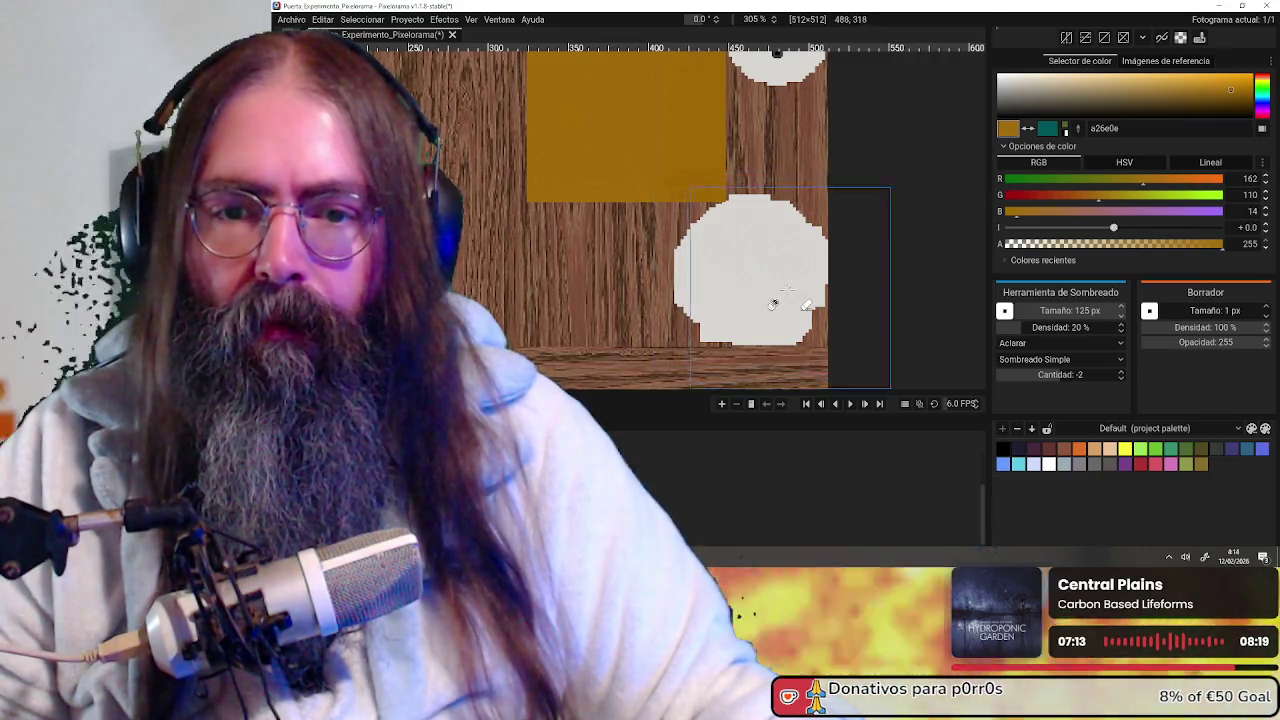
scroll(790, 286, up, 3)
scroll(834, 226, up, 2)
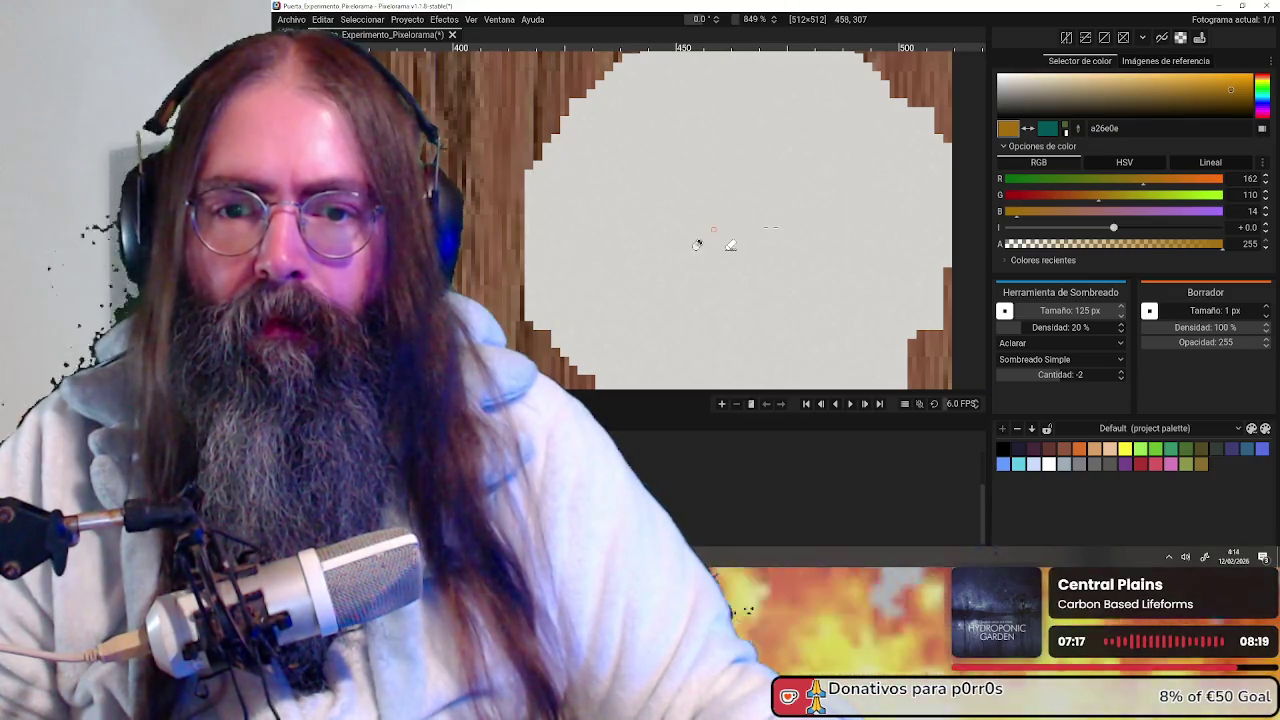
scroll(768, 239, up, 4)
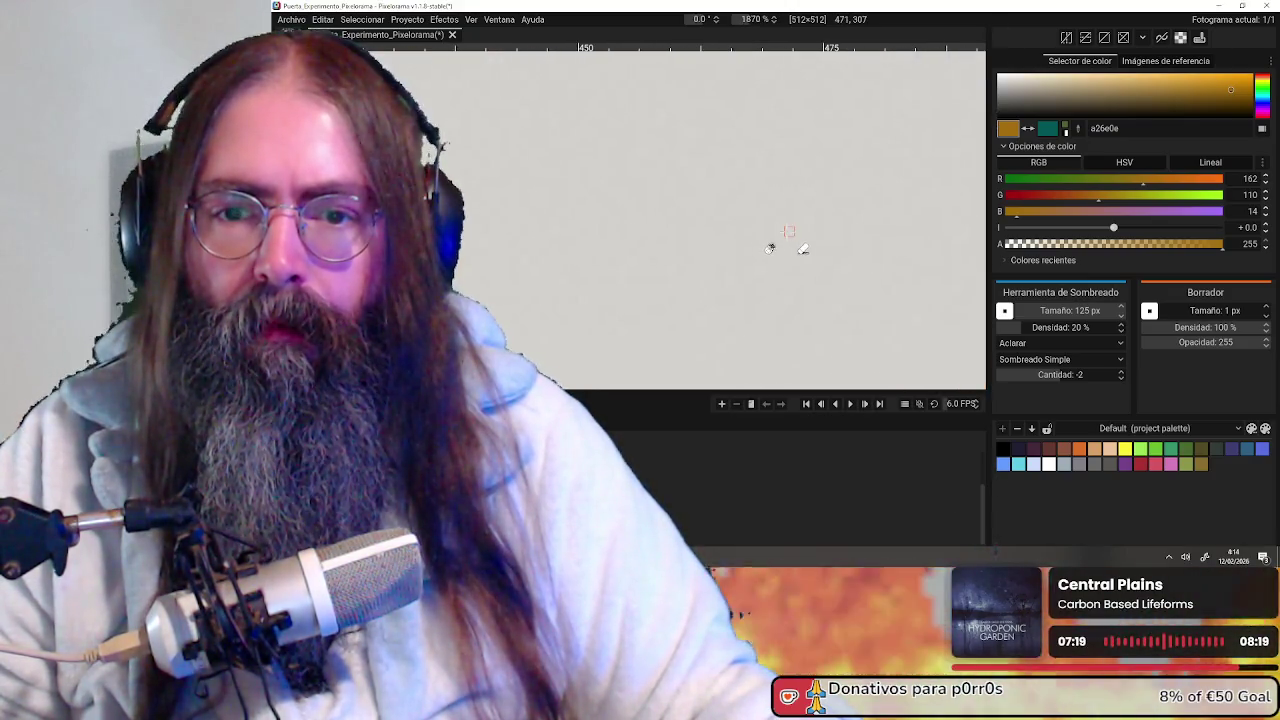
scroll(713, 228, down, 5)
scroll(713, 228, down, 3)
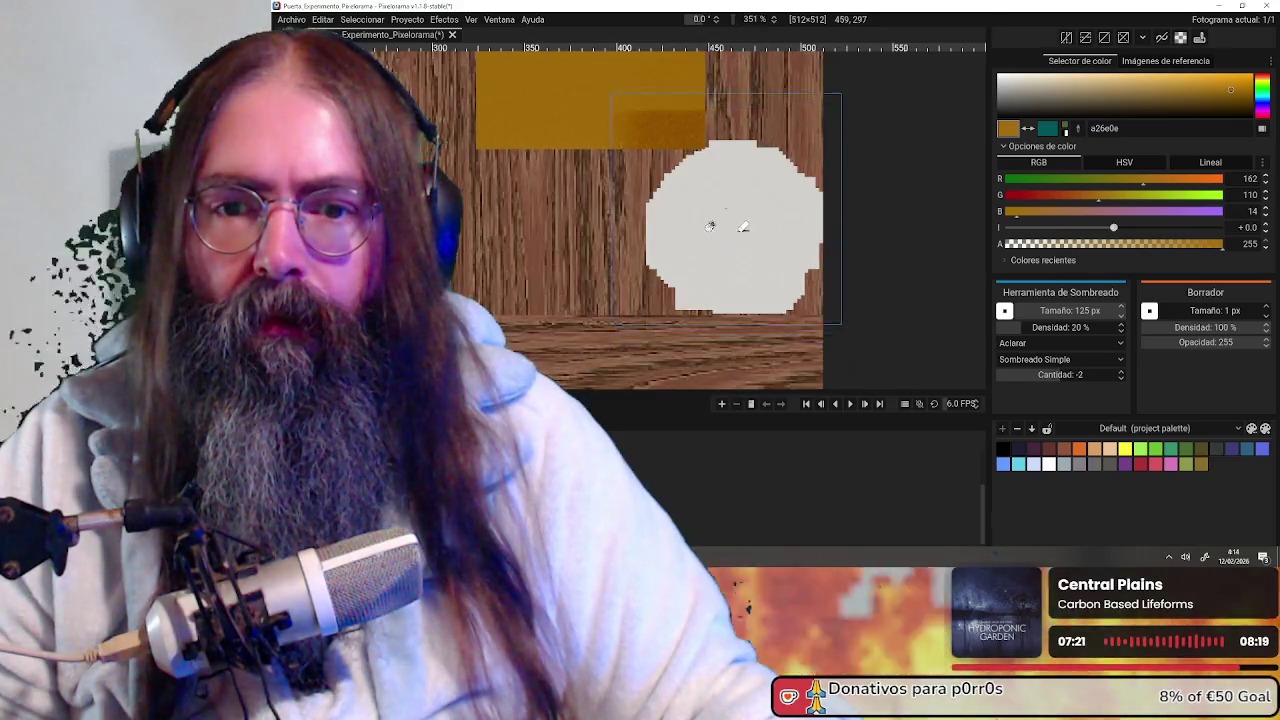
middle_drag(729, 223, 802, 320)
key(ctrl)
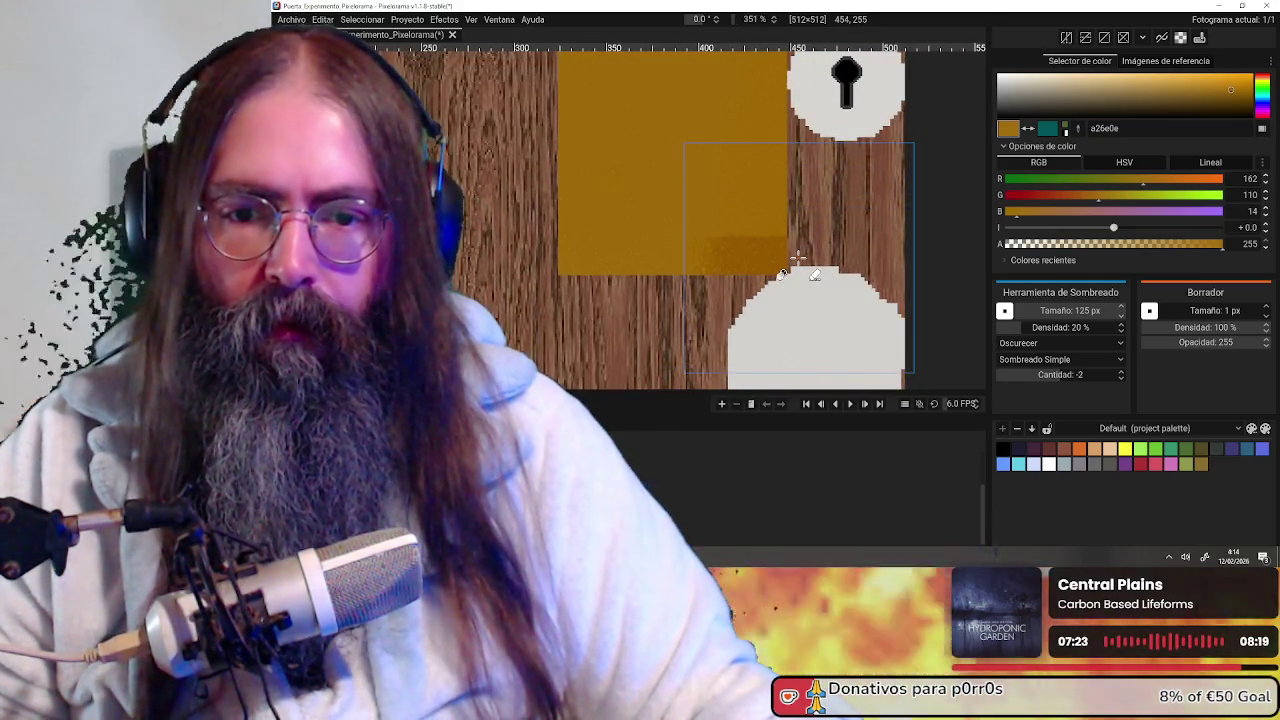
Set the shading brush size to 500 px
scroll(808, 258, down, 2)
scroll(808, 258, down, 2)
middle_drag(851, 251, 763, 253)
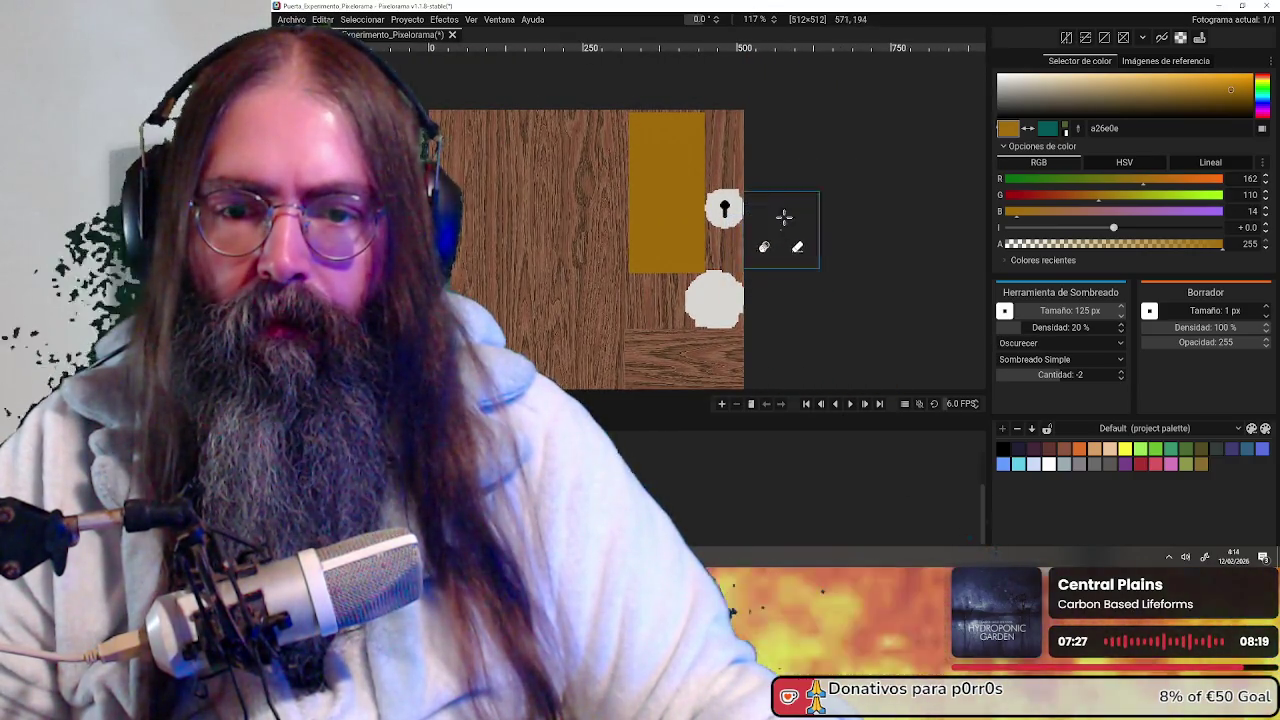
scroll(783, 220, down, 1)
scroll(770, 208, down, 1)
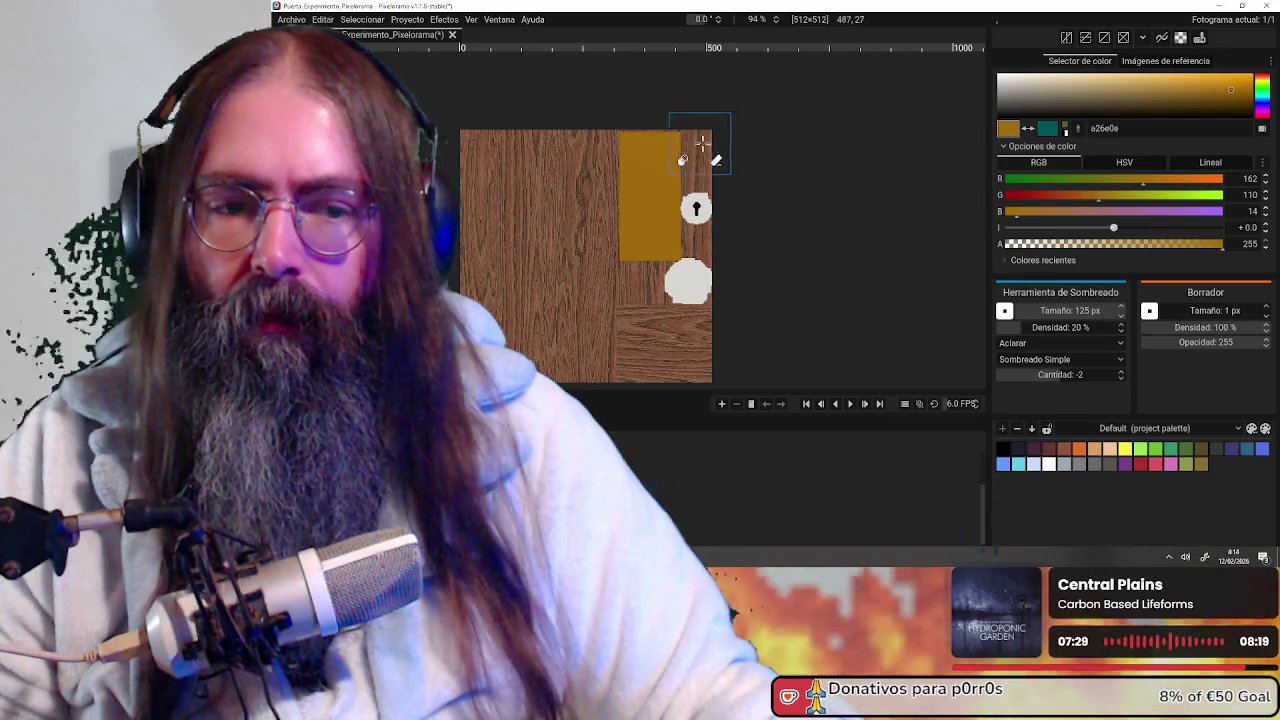
click(1088, 311)
text(5)
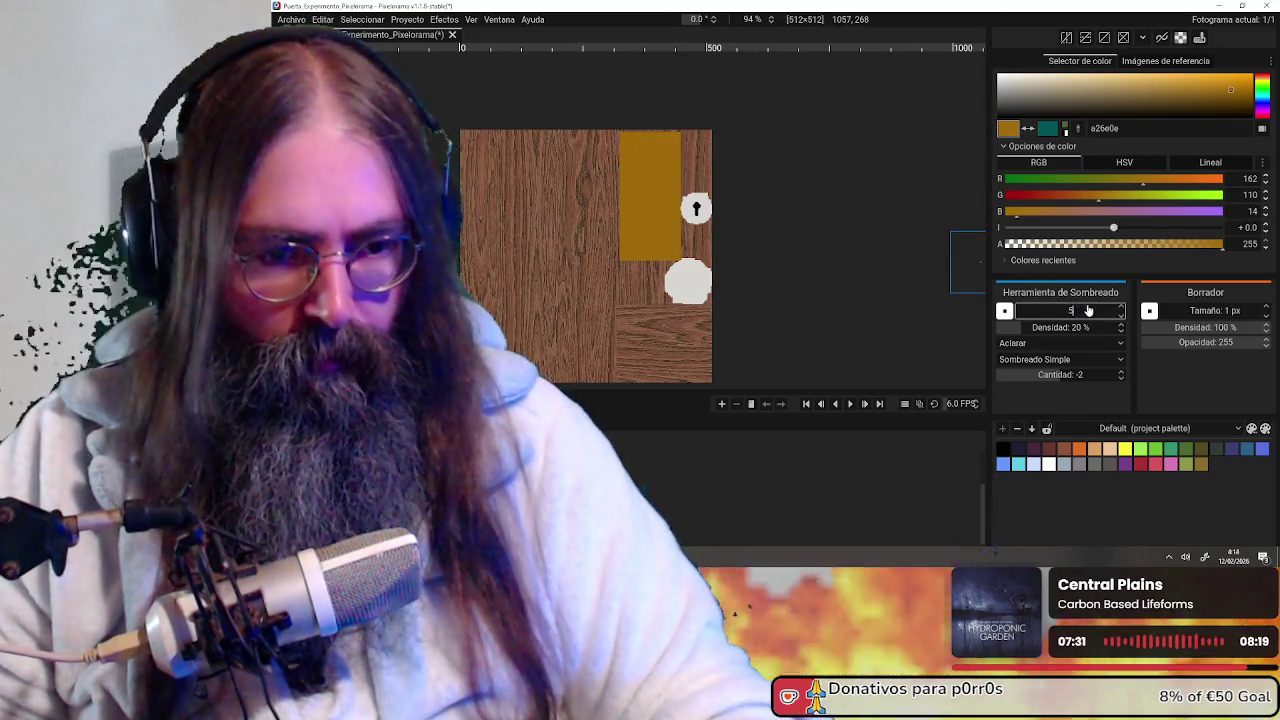
text(00)
key(Return)
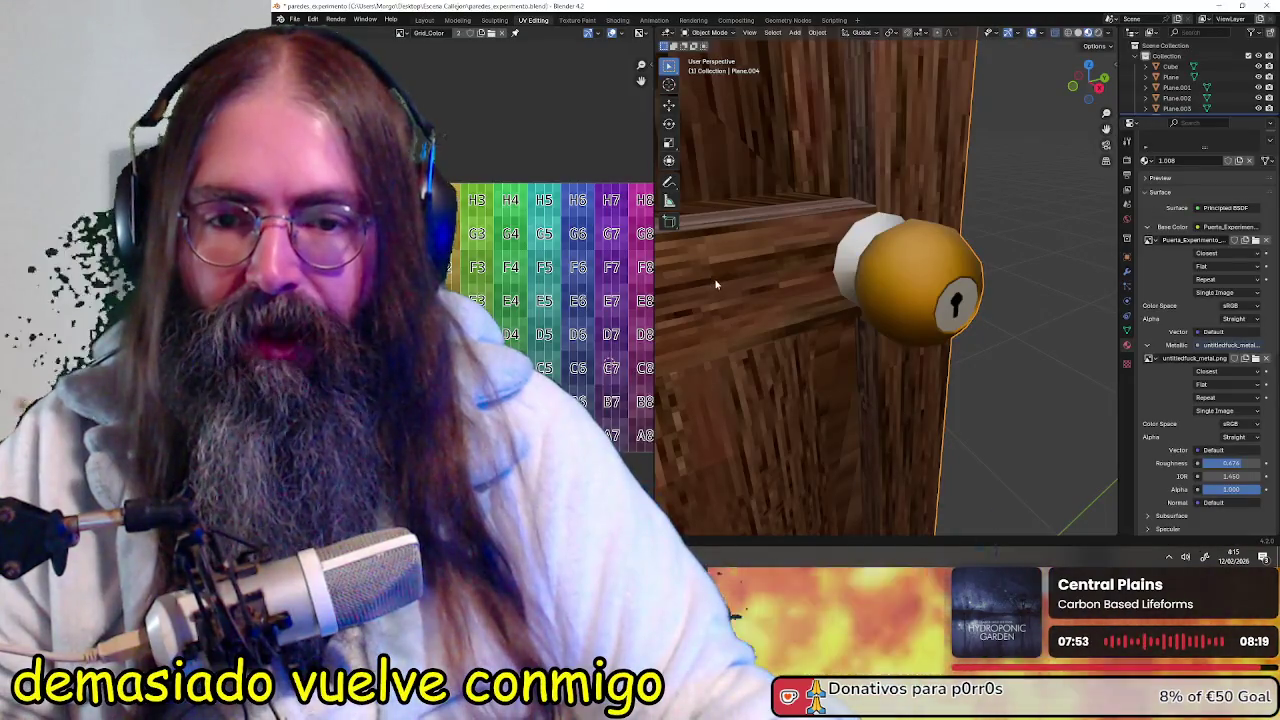
Switch from Blender back to the door texture in Pixelorama
key(alt+Tab)
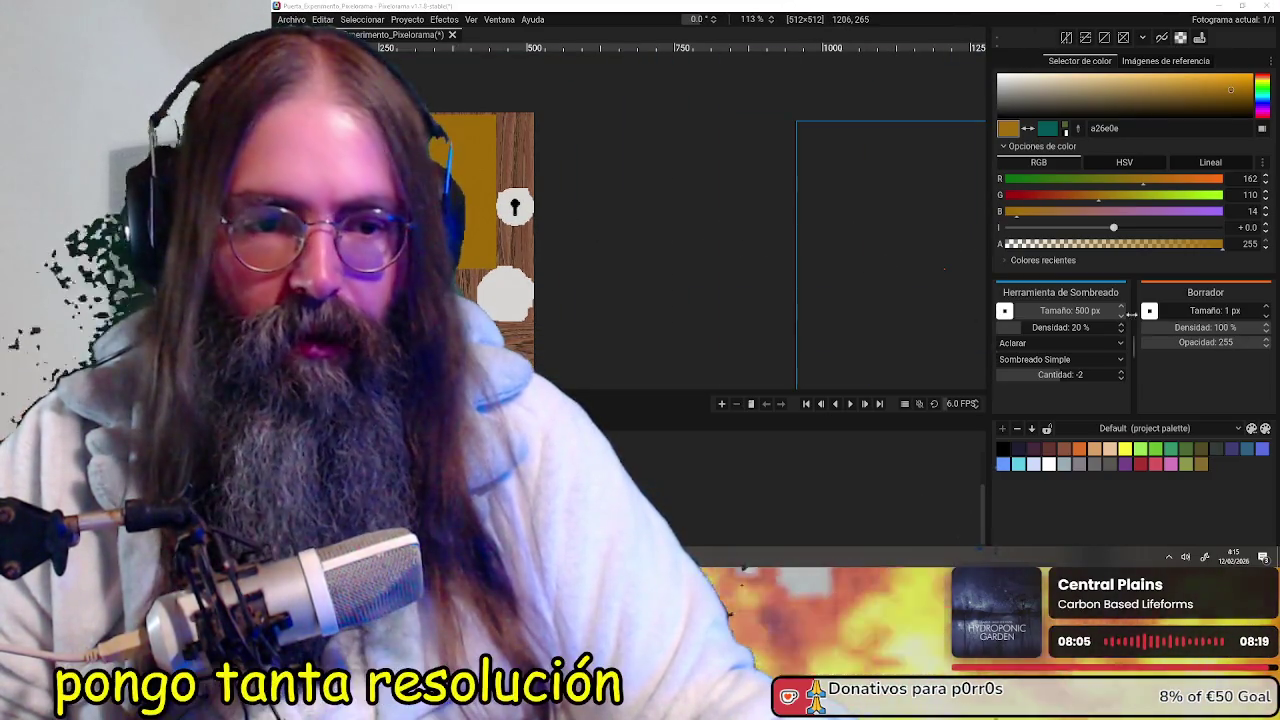
Set the shading brush to 200 px and 5% density, with the lower white circle in view
drag(1087, 314, 1056, 318)
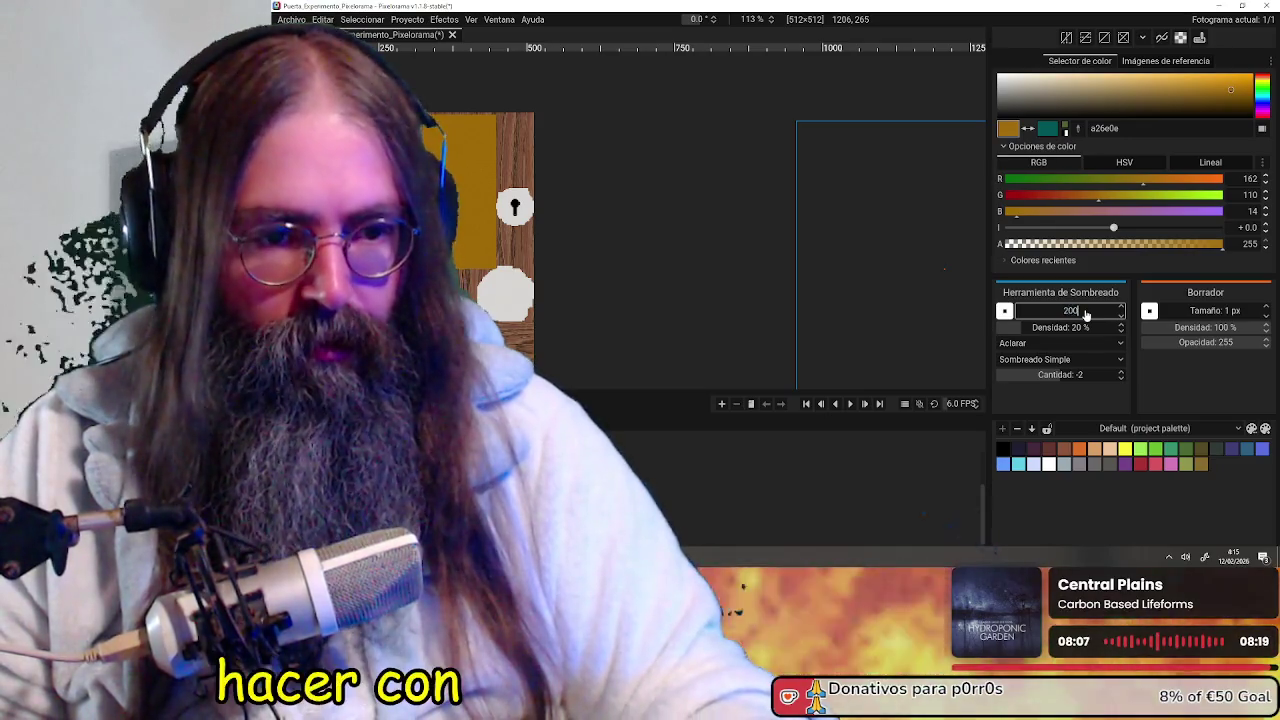
scroll(711, 266, up, 1)
scroll(726, 249, up, 2)
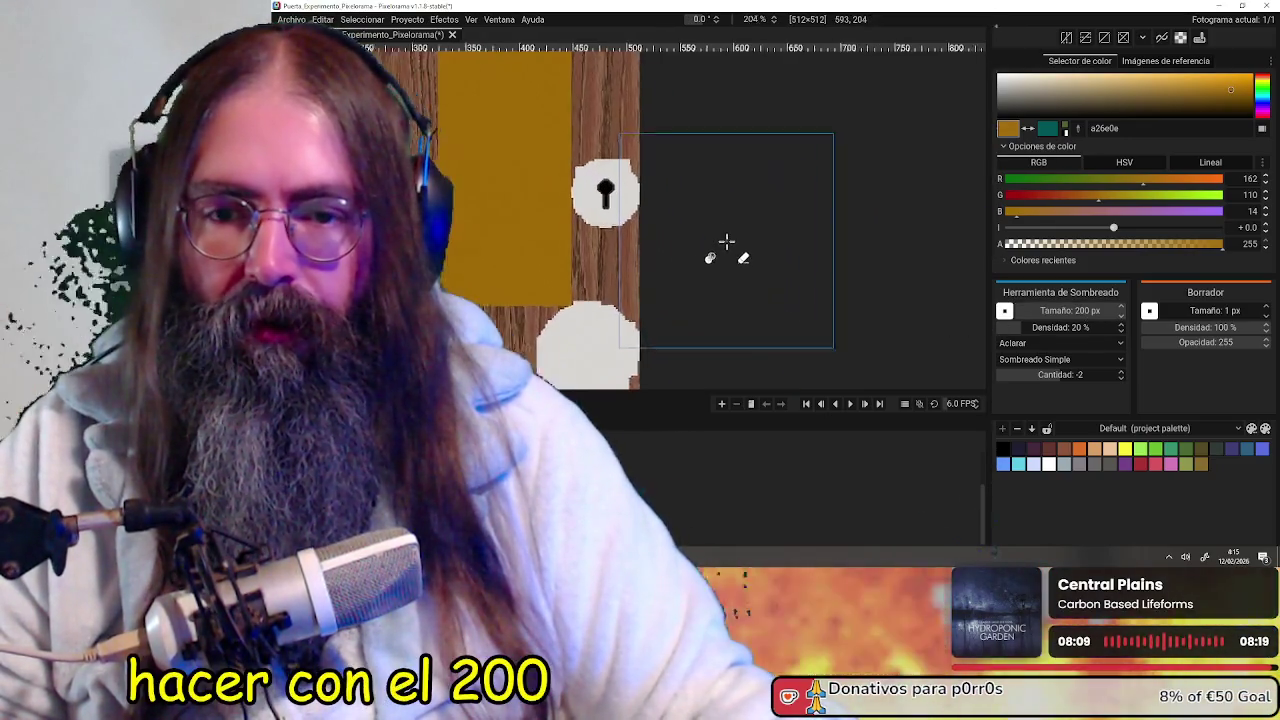
middle_drag(737, 245, 720, 220)
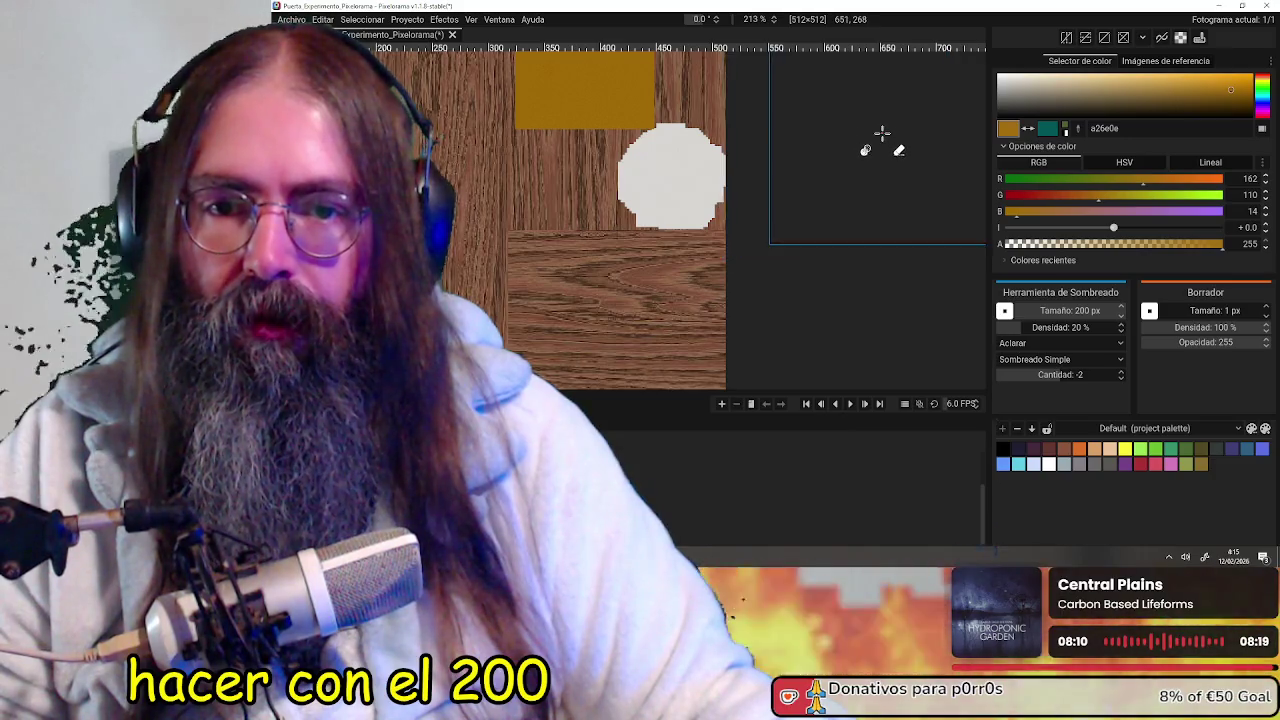
scroll(878, 134, down, 2)
scroll(878, 134, down, 2)
scroll(849, 243, down, 2)
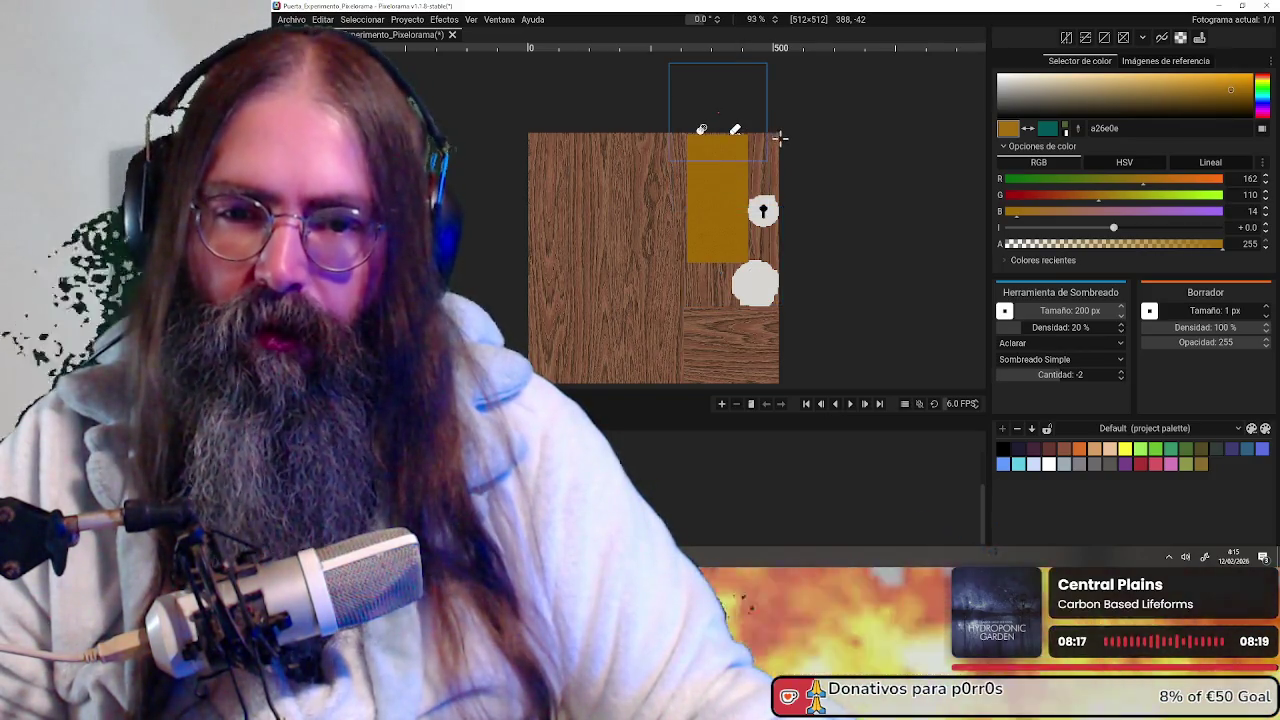
scroll(786, 185, up, 3)
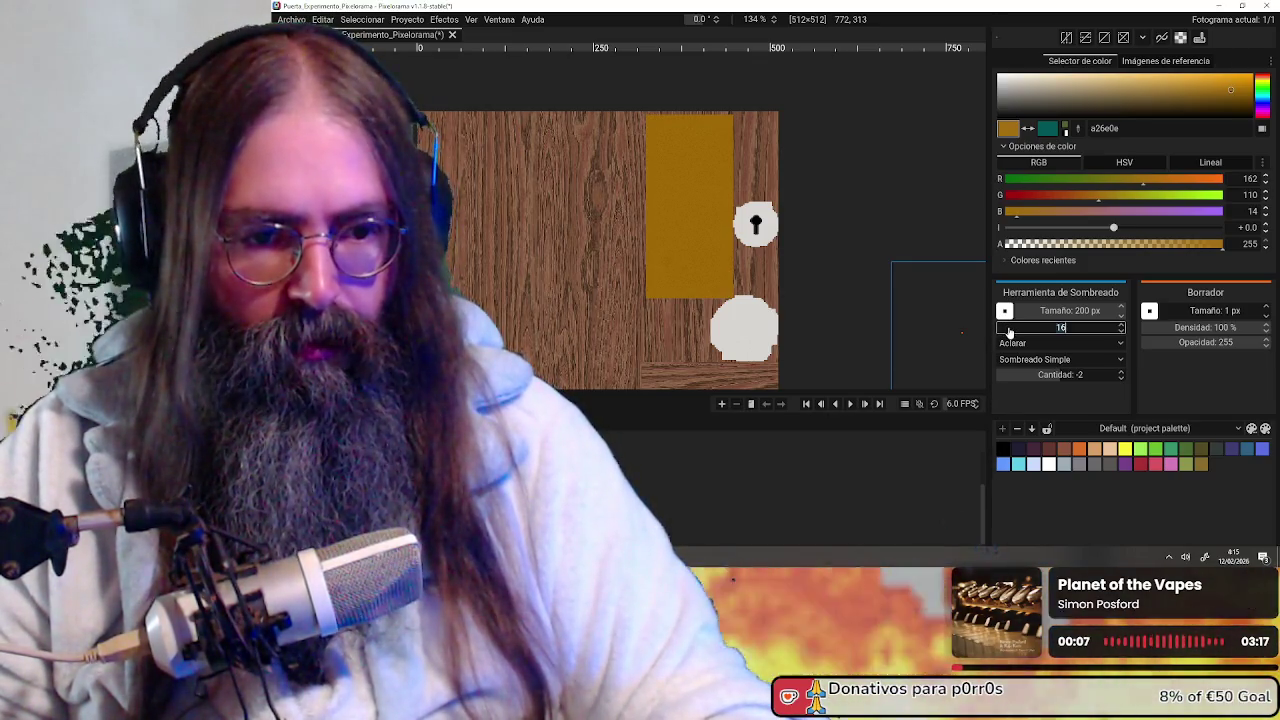
key(Return)
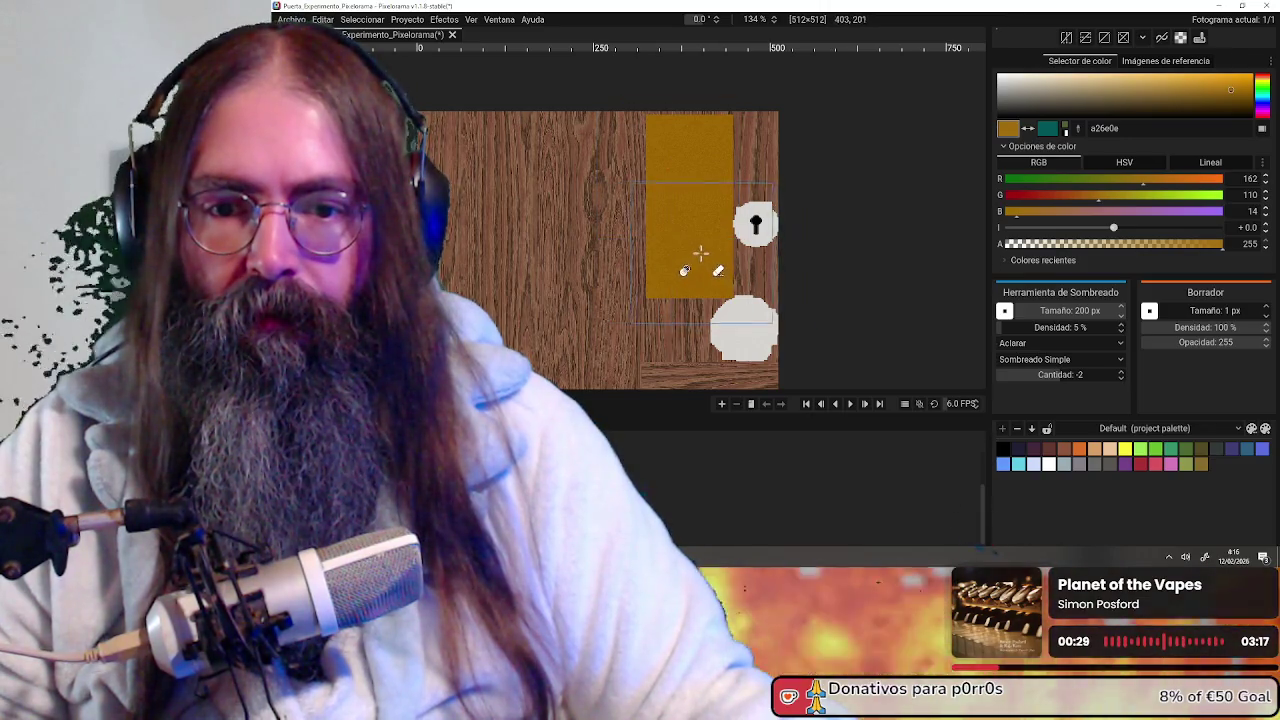
Add subtle speckled shading over the white knob circles
scroll(700, 249, up, 2)
scroll(723, 229, up, 4)
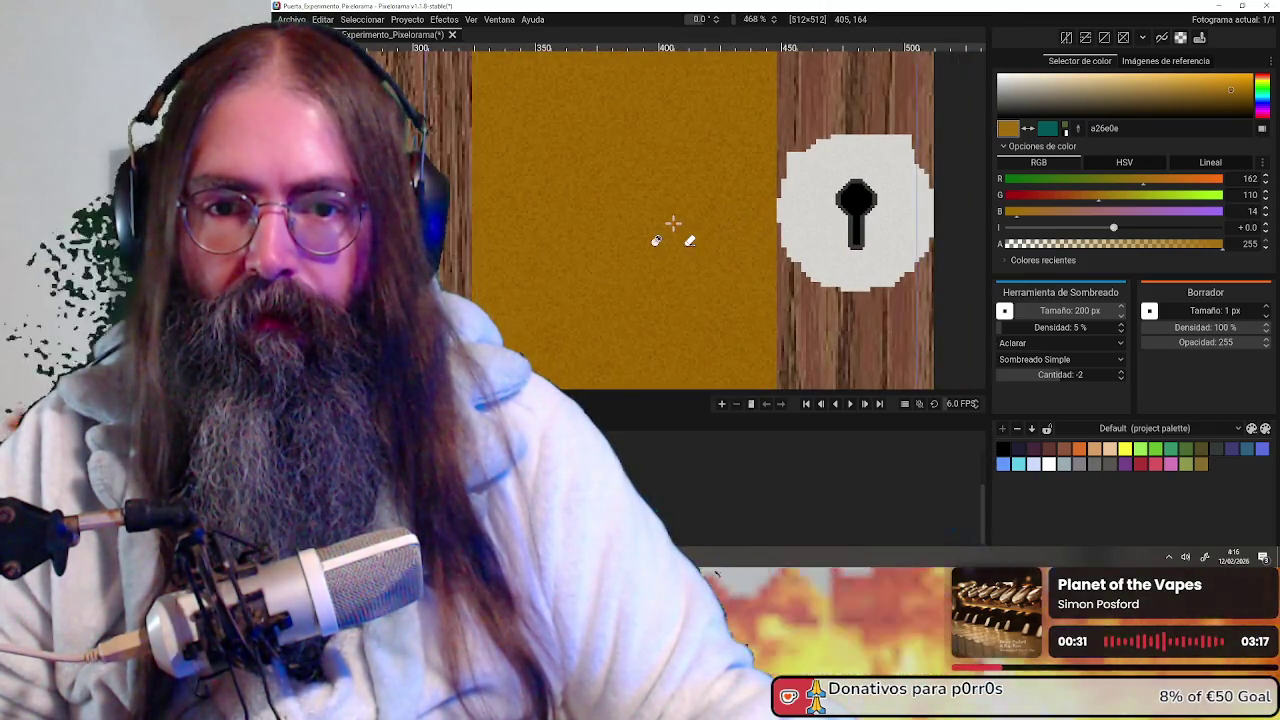
scroll(686, 229, up, 1)
scroll(686, 229, down, 1)
scroll(677, 206, down, 1)
scroll(677, 205, down, 1)
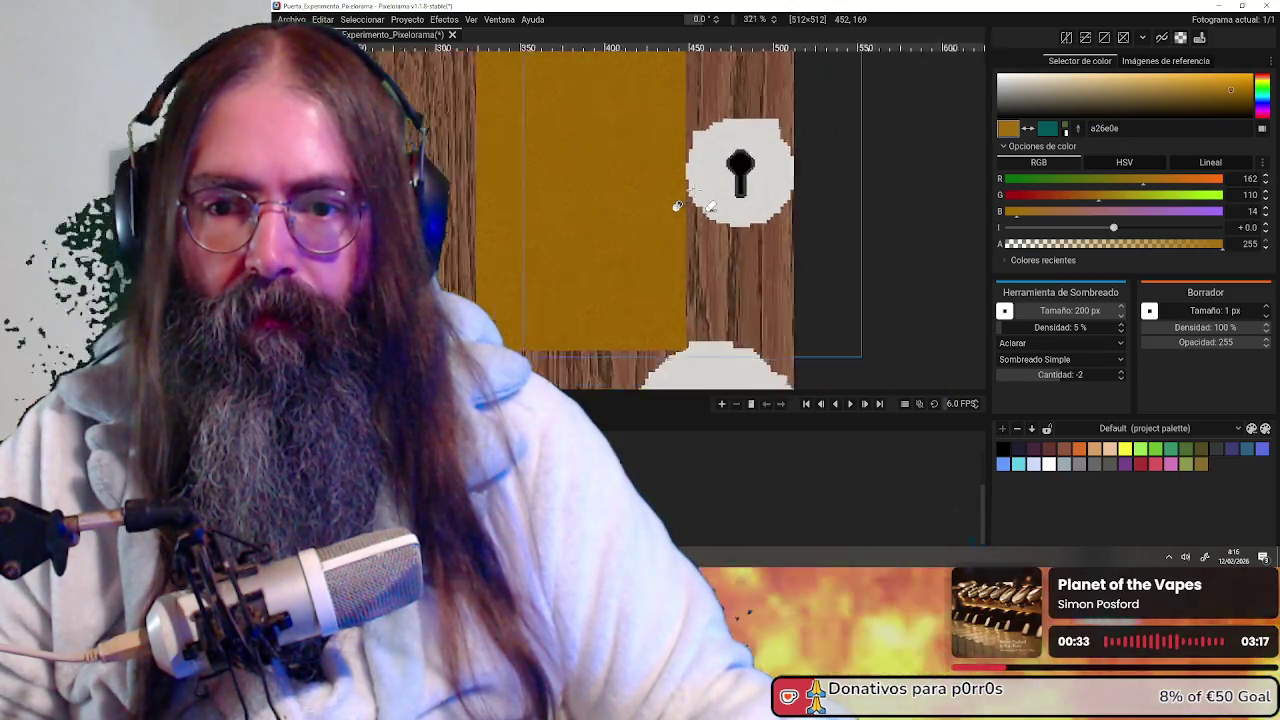
scroll(686, 214, down, 1)
scroll(809, 200, down, 2)
scroll(820, 186, up, 1)
scroll(763, 254, up, 1)
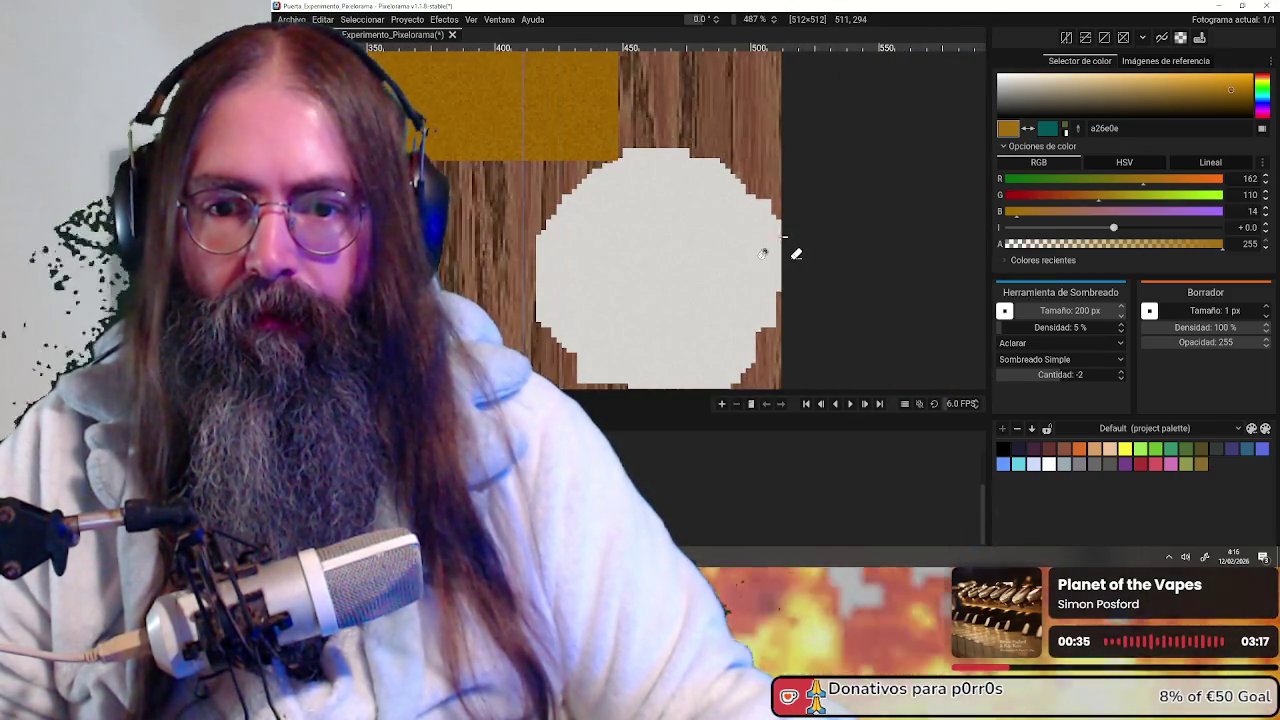
scroll(754, 246, down, 1)
scroll(740, 246, down, 2)
Speckle the gold rectangle around the keyhole, then check the result in Blender
middle_drag(740, 120, 770, 290)
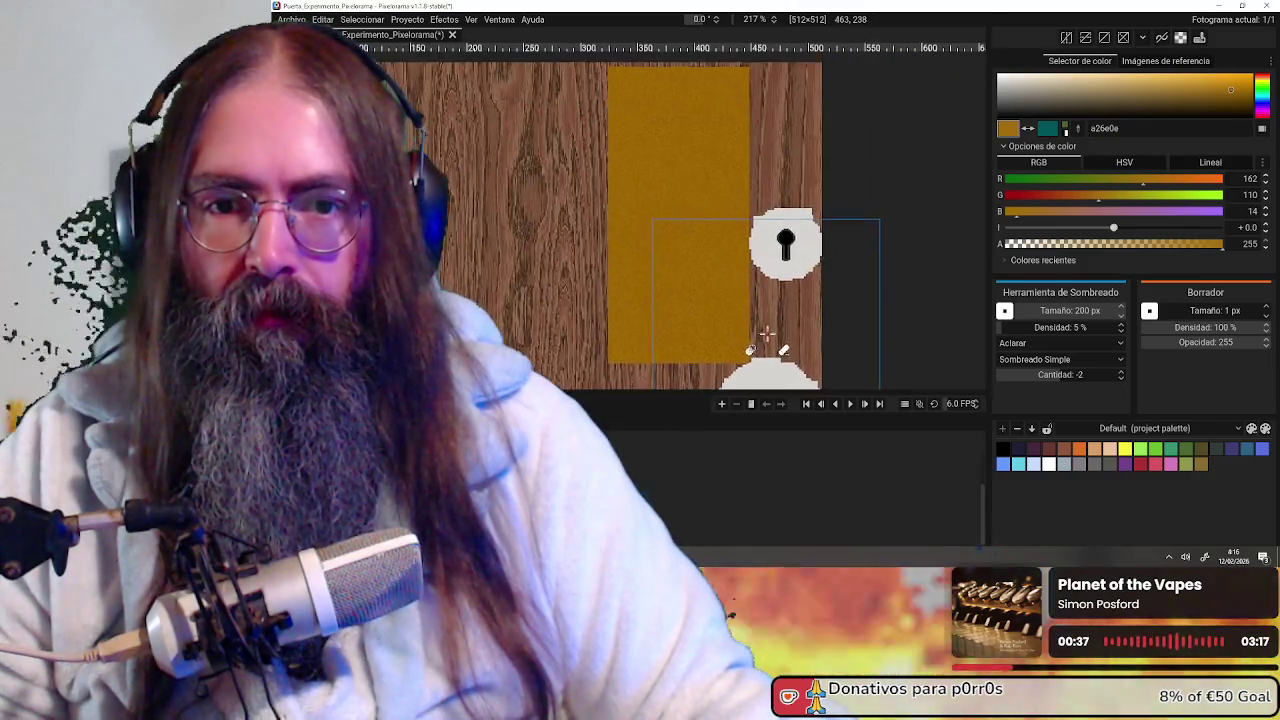
scroll(735, 249, up, 2)
scroll(735, 248, up, 1)
scroll(766, 279, down, 2)
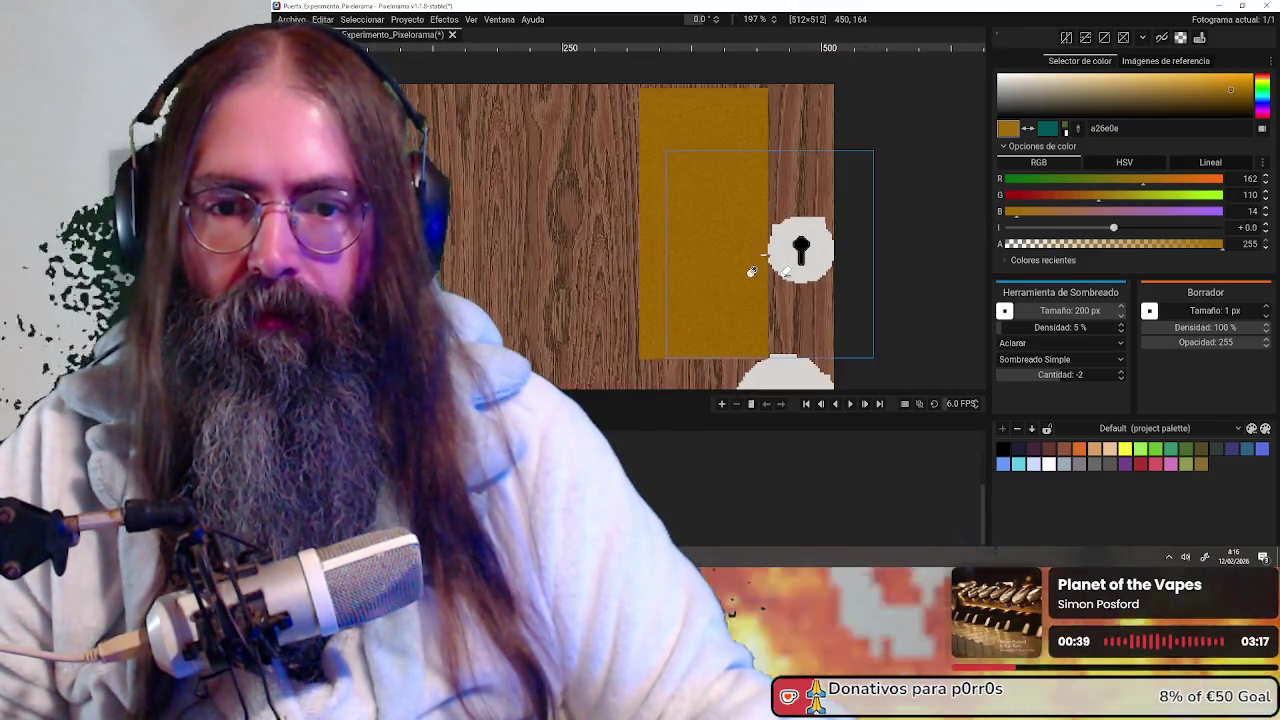
scroll(750, 270, down, 1)
middle_drag(750, 268, 718, 236)
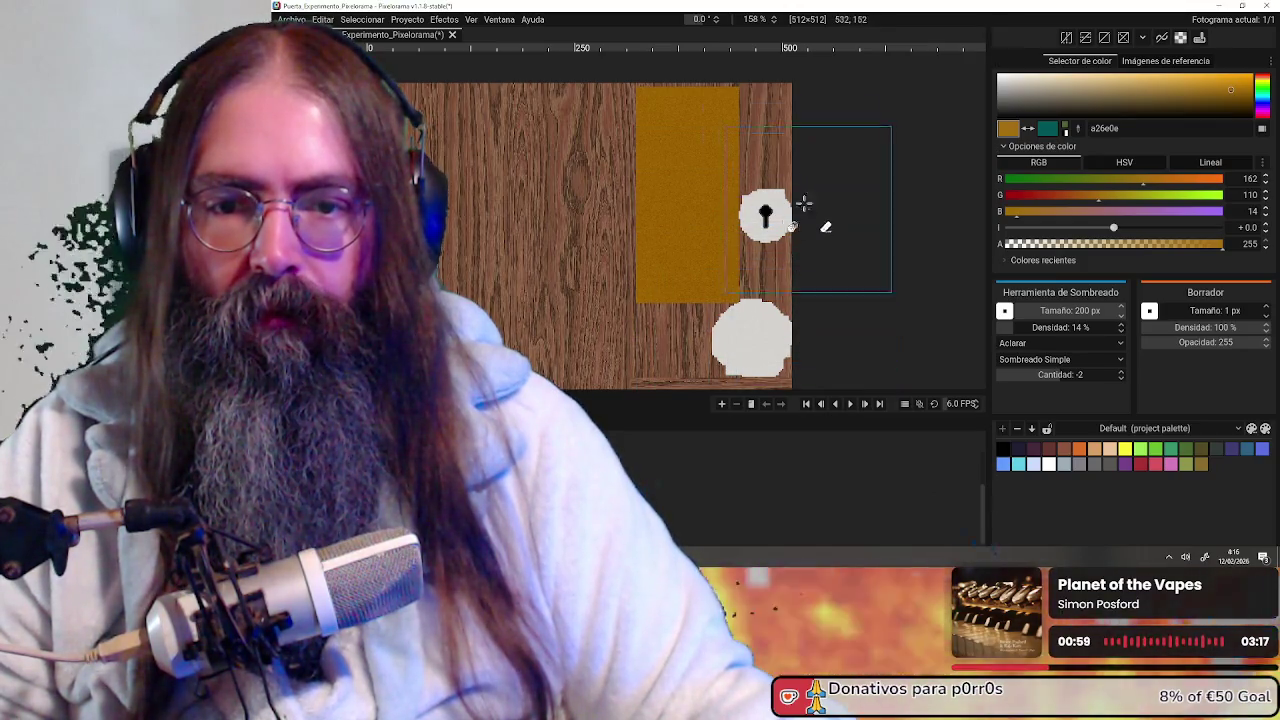
scroll(819, 225, down, 3)
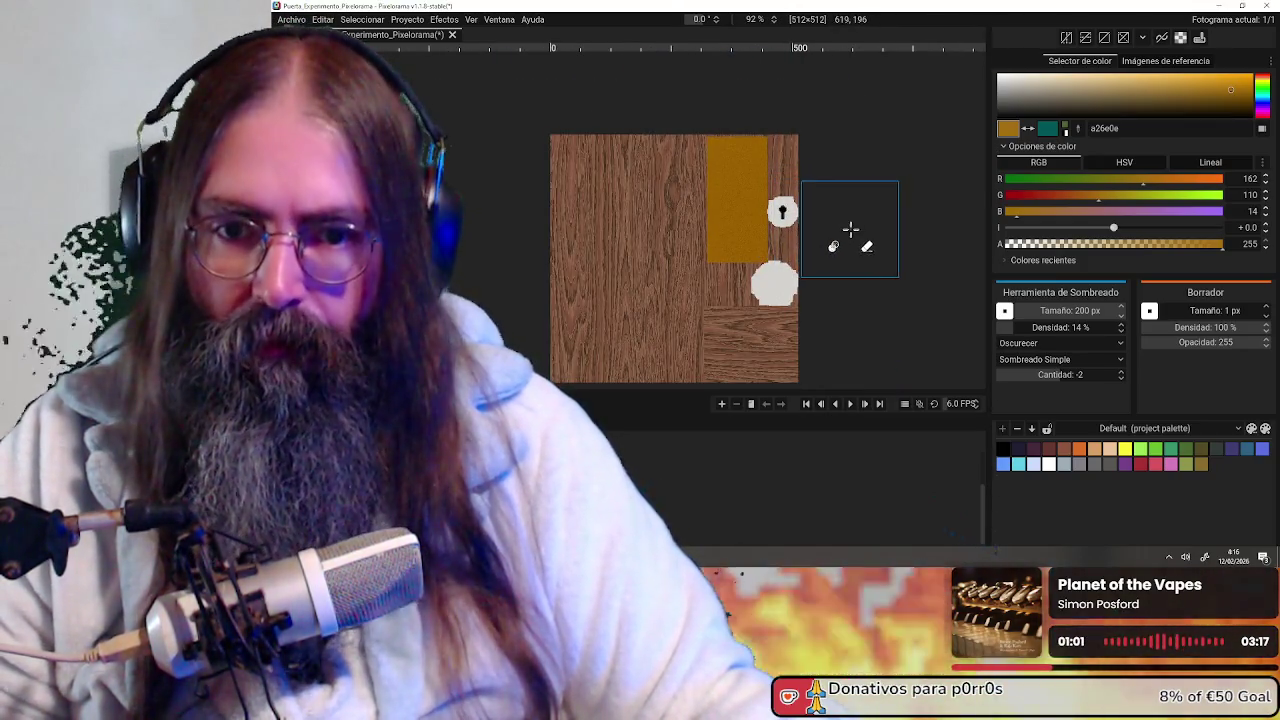
key(alt+Tab)
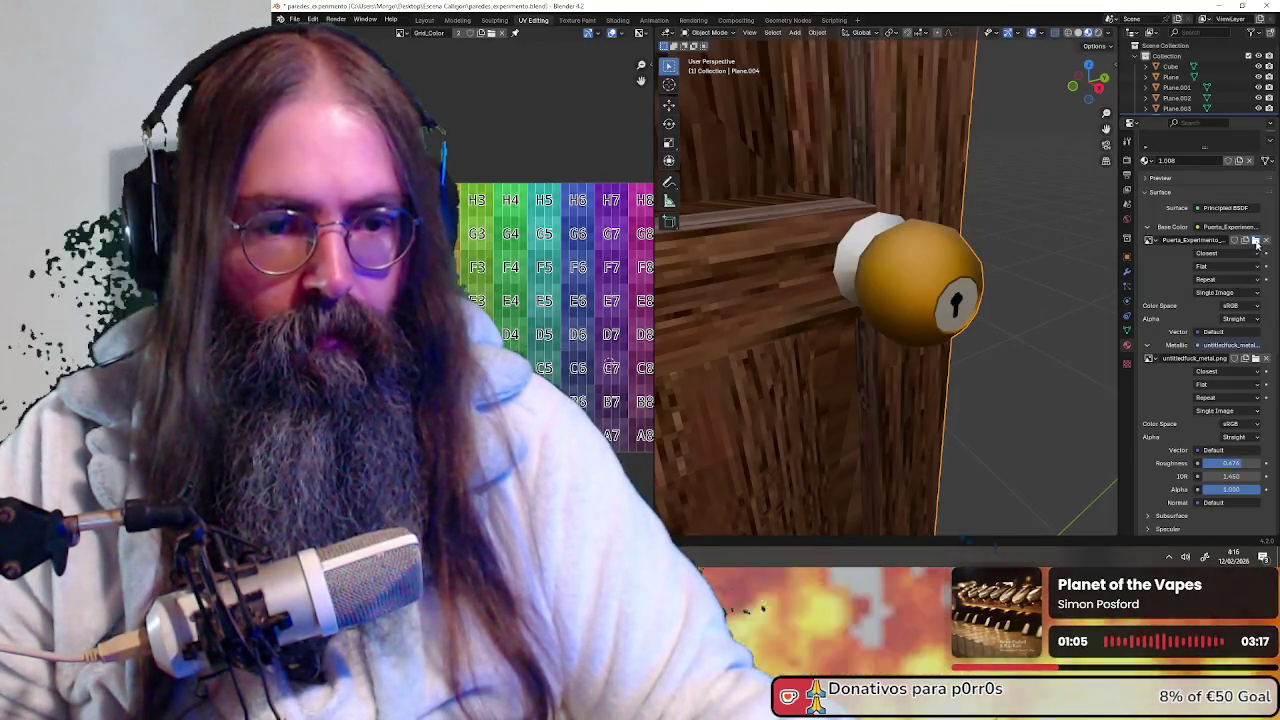
Reload the updated door texture on the Base Color image node
click(1258, 243)
double_click(621, 235)
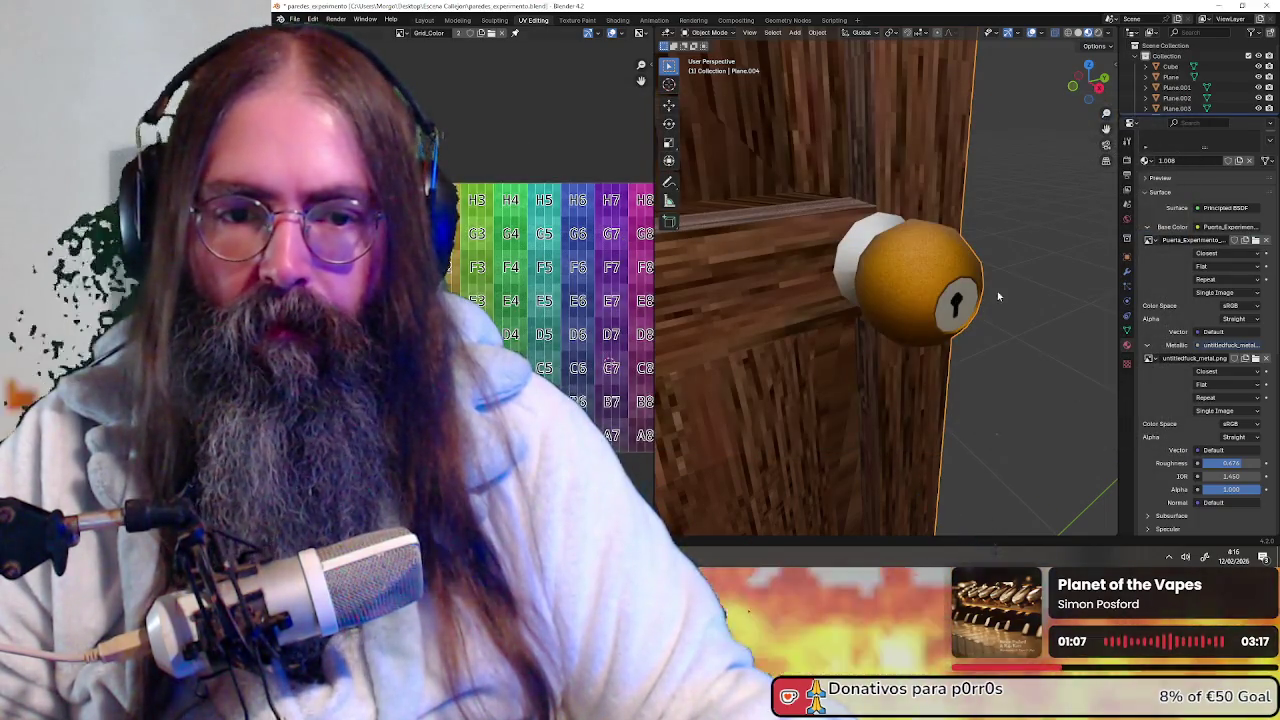
scroll(990, 291, up, 5)
scroll(975, 291, down, 2)
scroll(960, 292, down, 3)
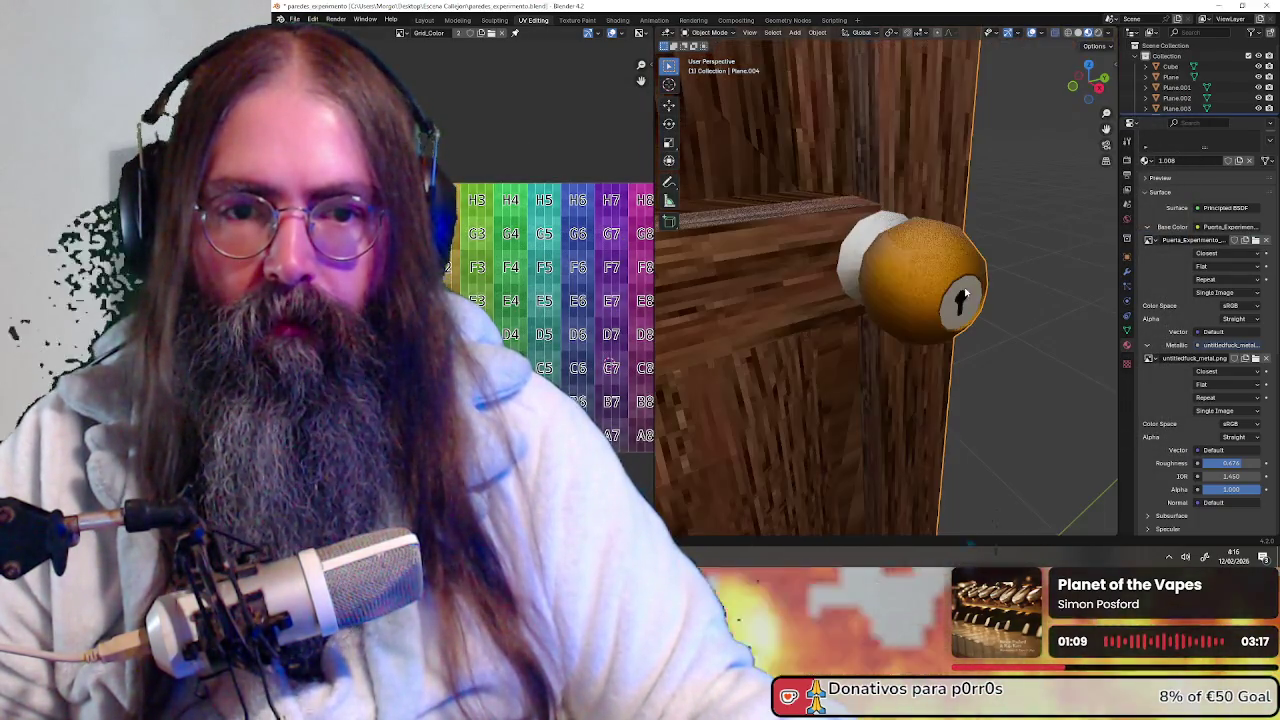
scroll(978, 297, up, 4)
scroll(943, 294, down, 5)
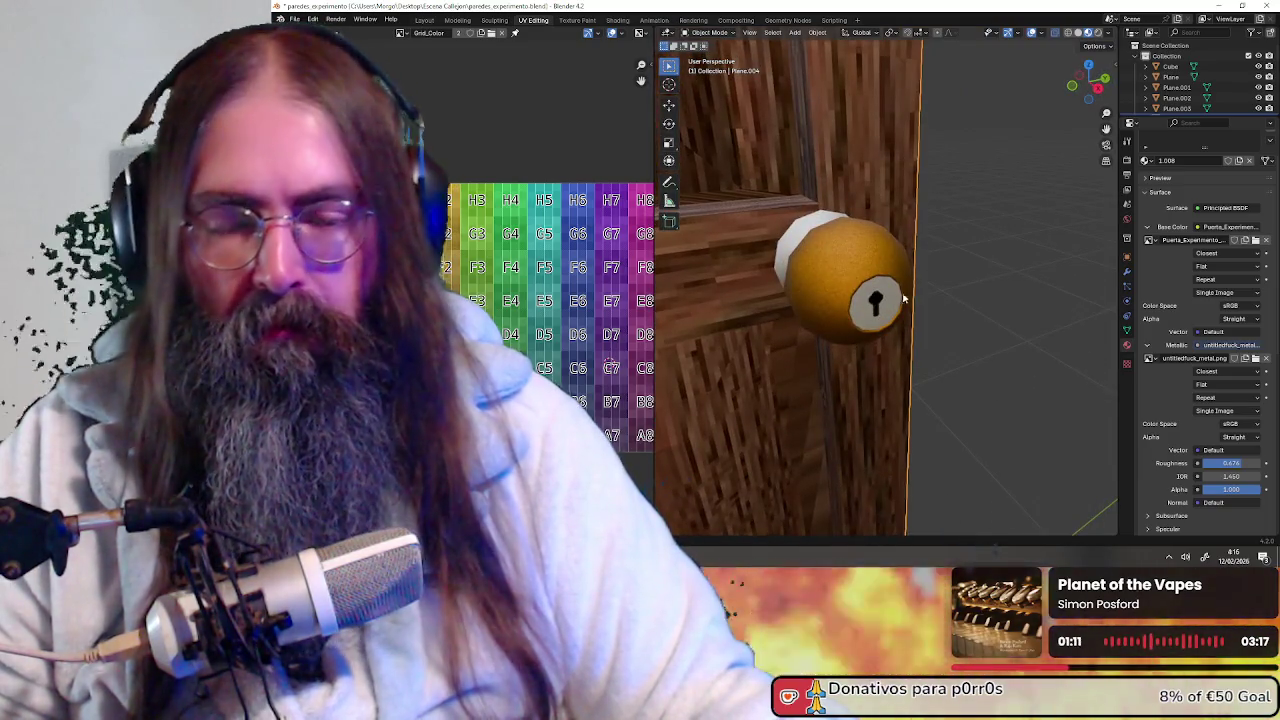
Zoom and orbit to inspect the knob's new grainy shading from the side
scroll(913, 300, up, 1)
scroll(913, 293, up, 4)
scroll(905, 290, down, 4)
scroll(895, 288, up, 1)
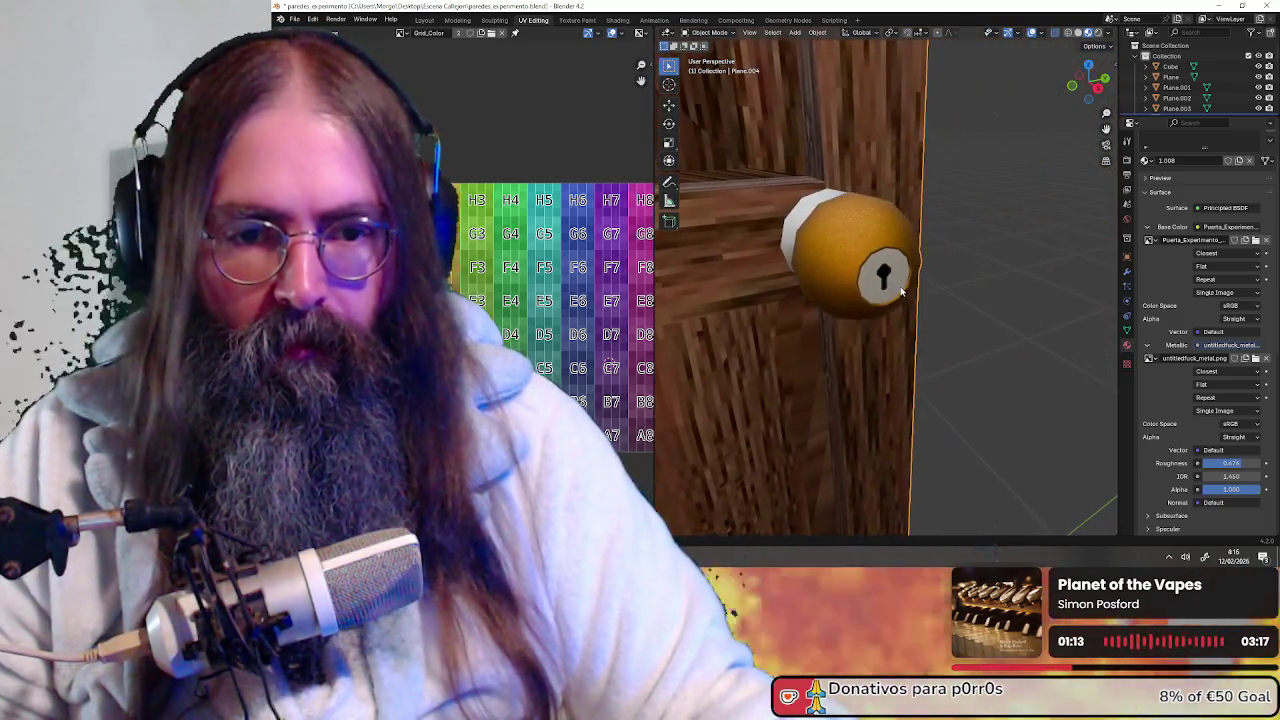
scroll(893, 288, up, 4)
scroll(883, 284, down, 4)
scroll(885, 285, up, 2)
scroll(880, 285, down, 4)
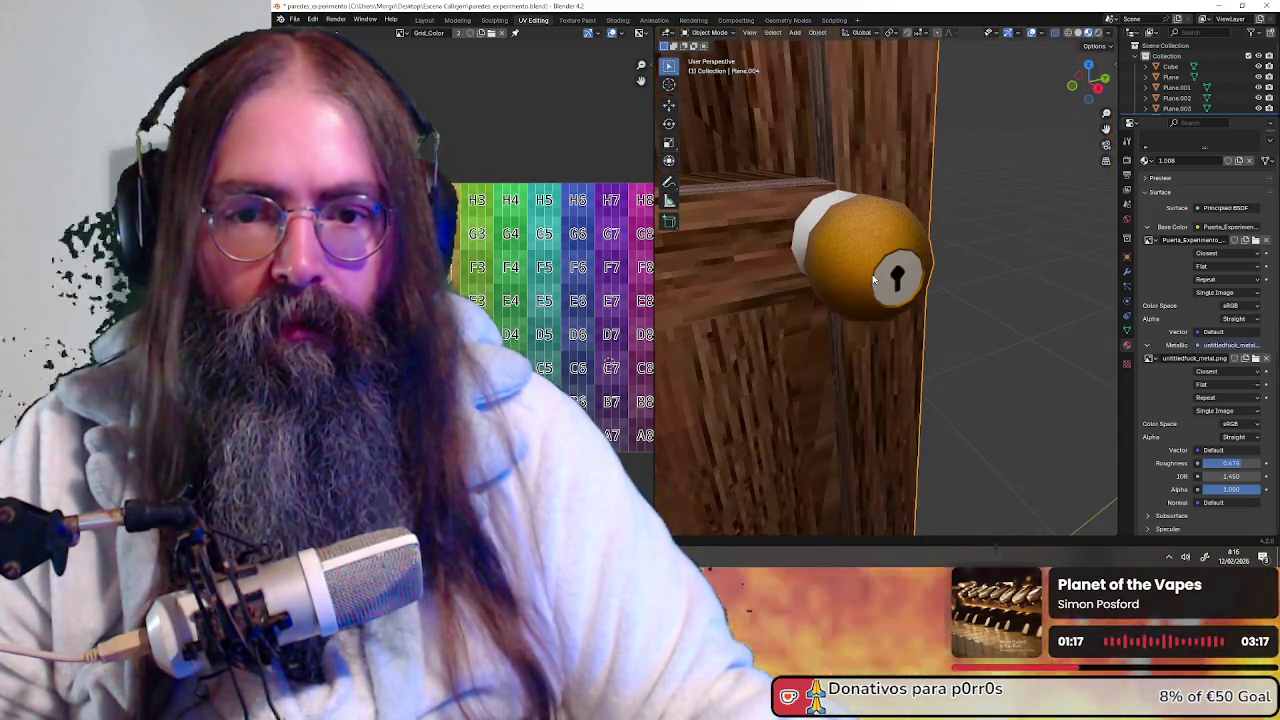
mouse_move(872, 275)
middle_down()
mouse_move(898, 294)
mouse_move(920, 288)
middle_up()
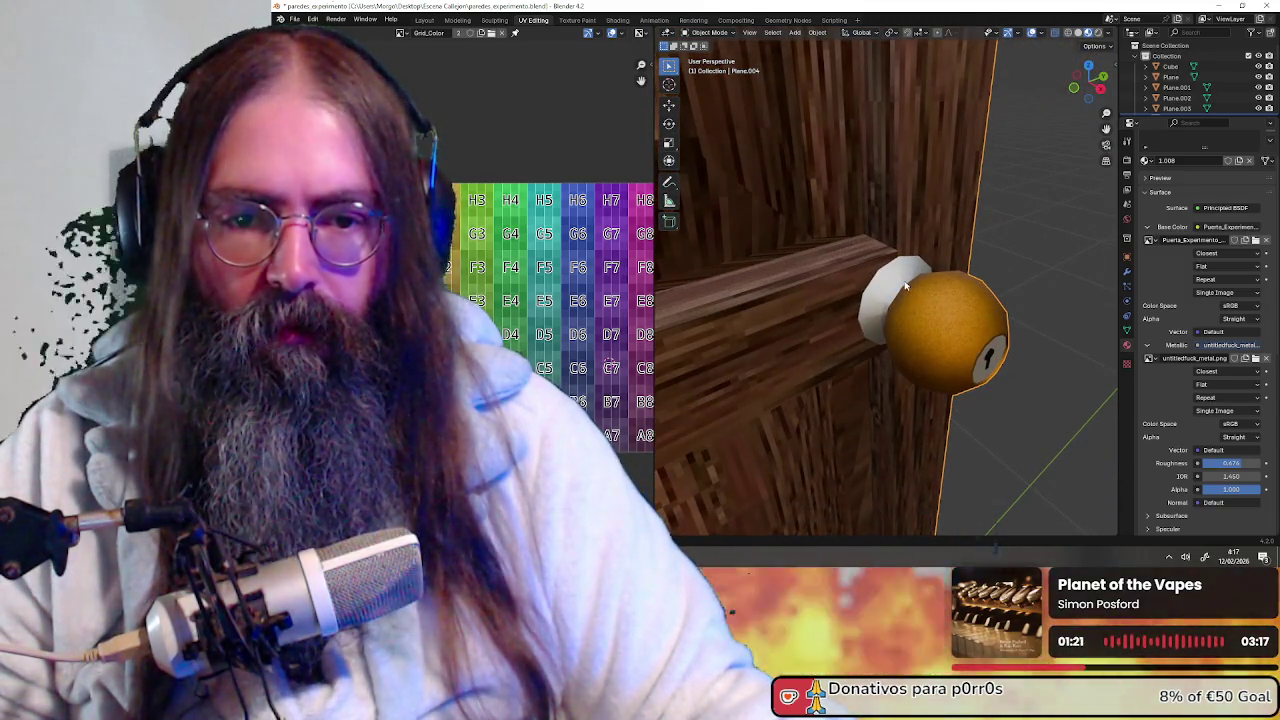
click(706, 33)
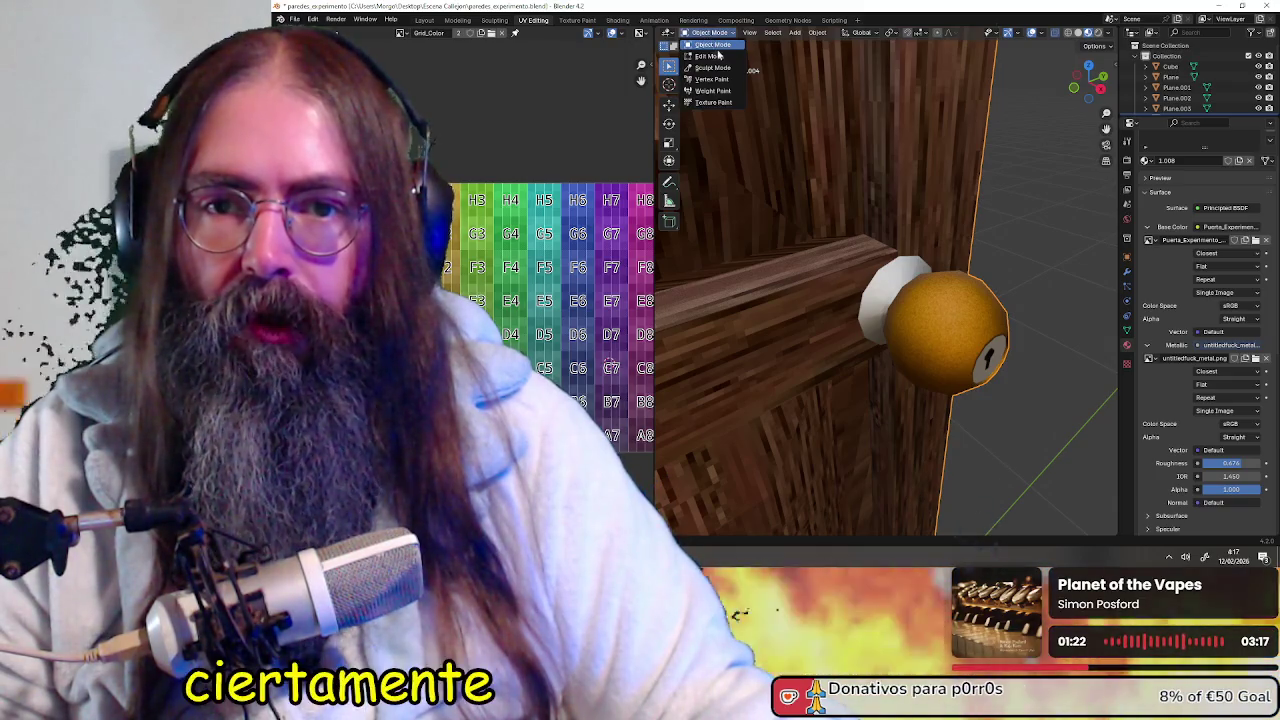
Put the knob into Edit Mode and back to Object Mode, orbiting around it
click(709, 56)
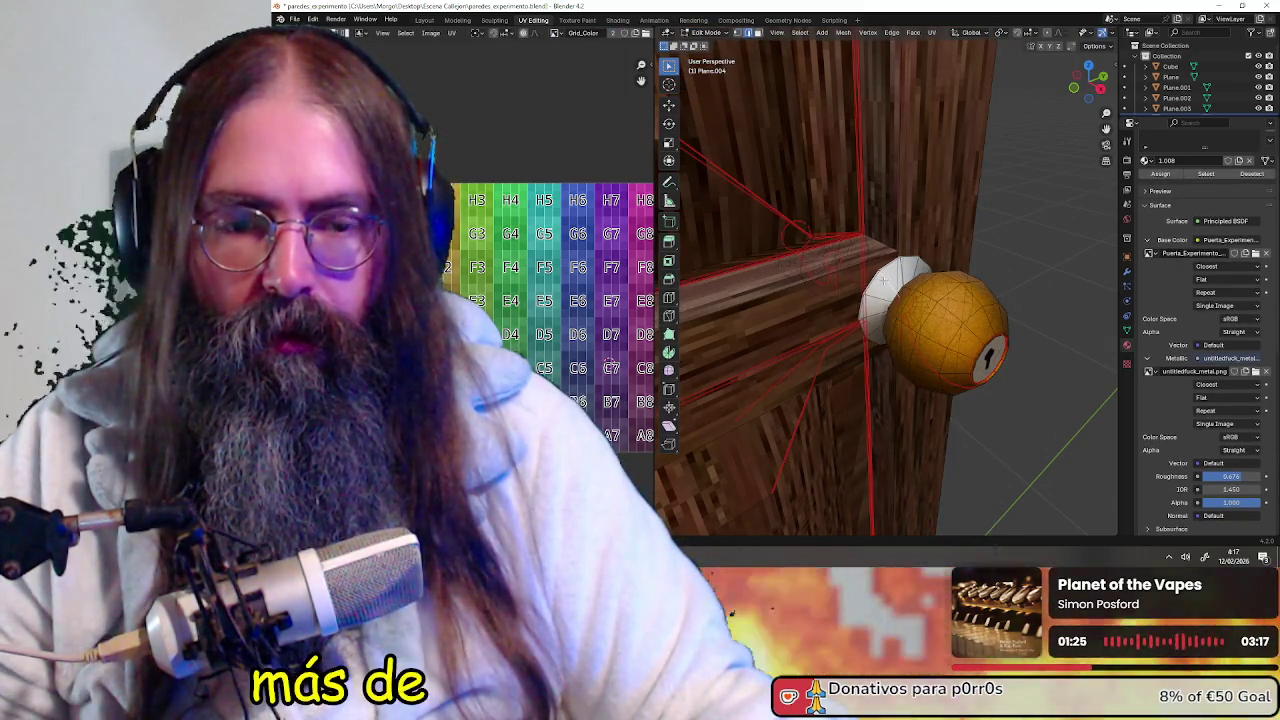
scroll(880, 277, up, 5)
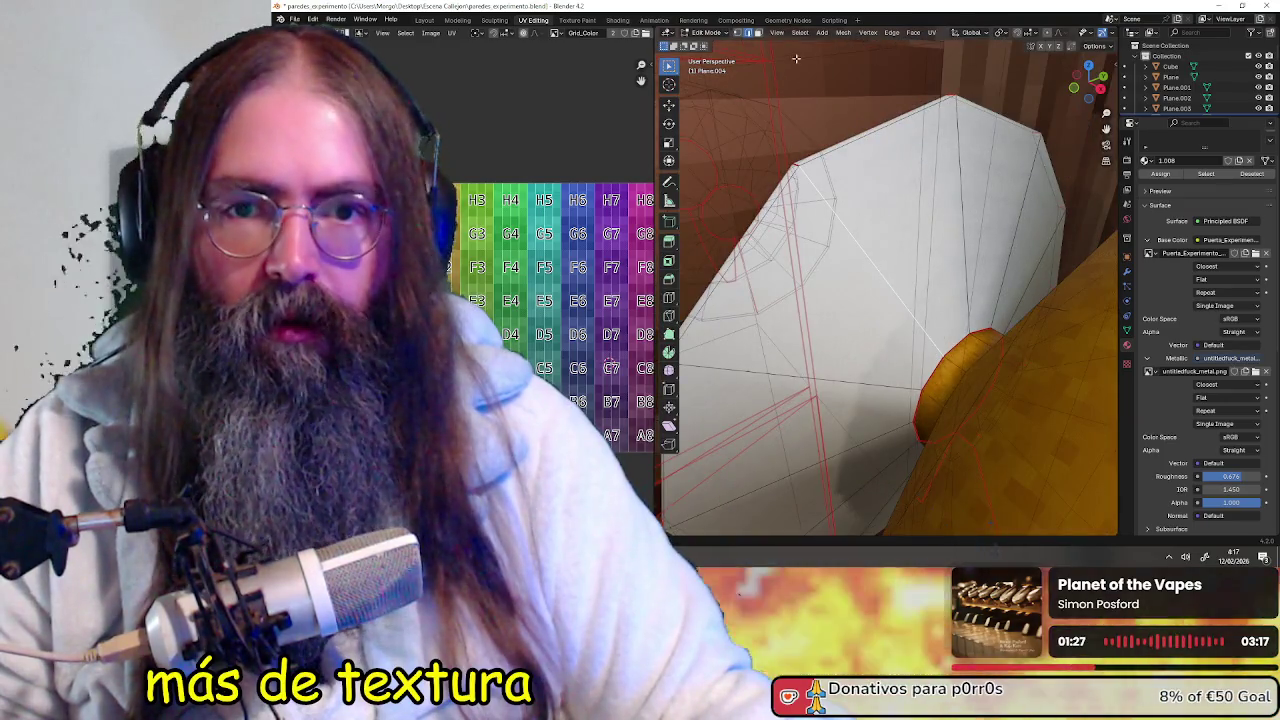
click(706, 33)
click(709, 45)
mouse_move(881, 241)
middle_down()
mouse_move(852, 301)
mouse_move(879, 266)
mouse_move(871, 188)
mouse_move(909, 248)
mouse_move(857, 309)
mouse_move(789, 297)
mouse_move(873, 289)
mouse_move(870, 258)
mouse_move(923, 256)
mouse_move(876, 253)
middle_up()
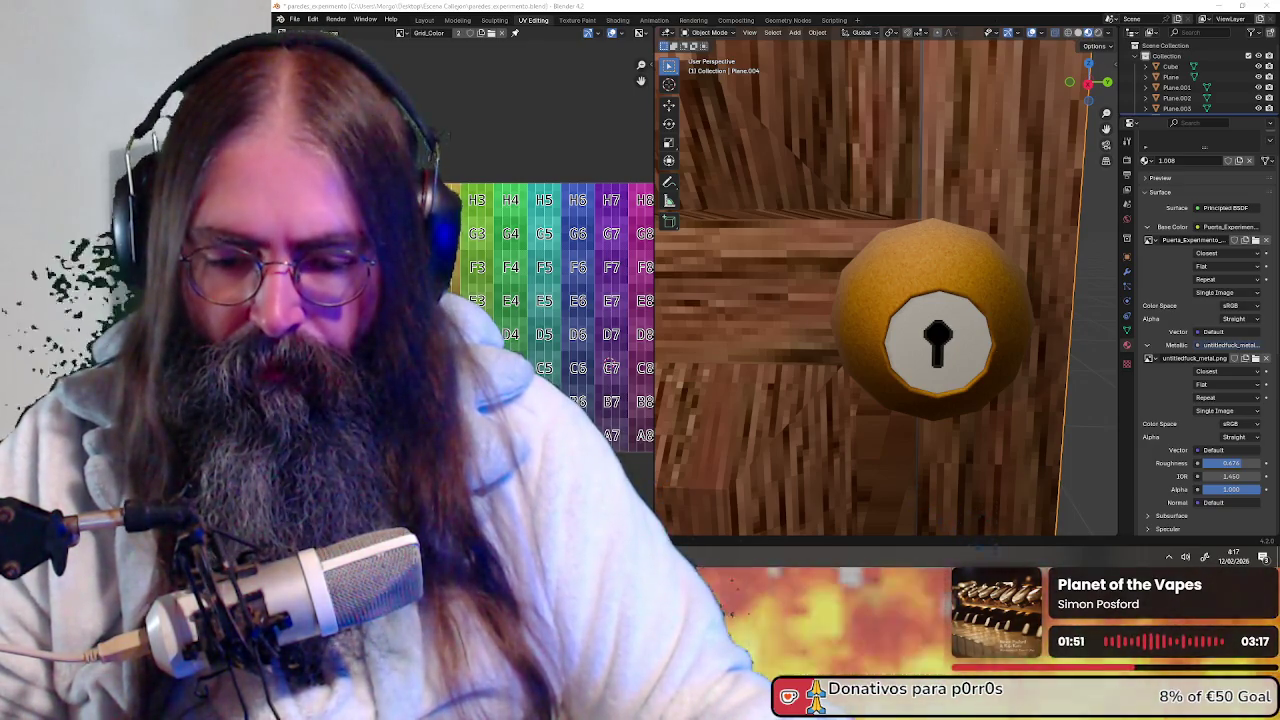
Cycle past OBS and Blender to bring the Pixelorama door texture forward
key(alt+Tab)
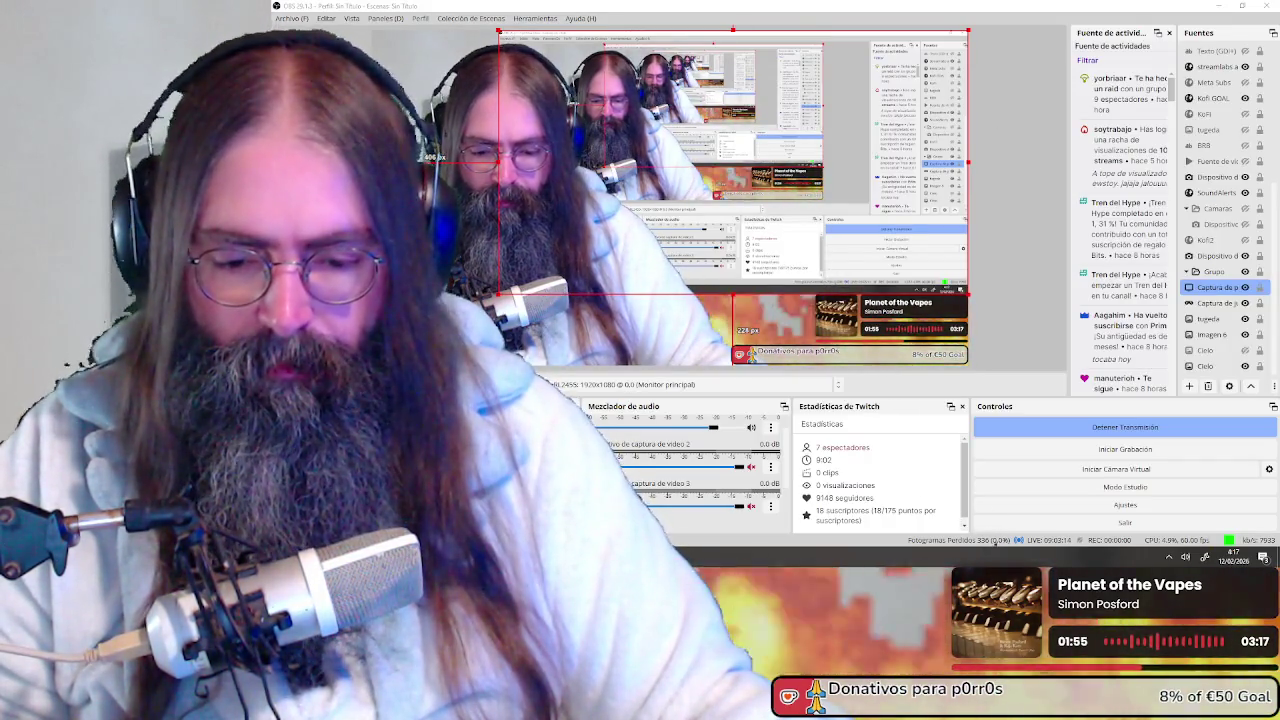
key(alt+Tab)
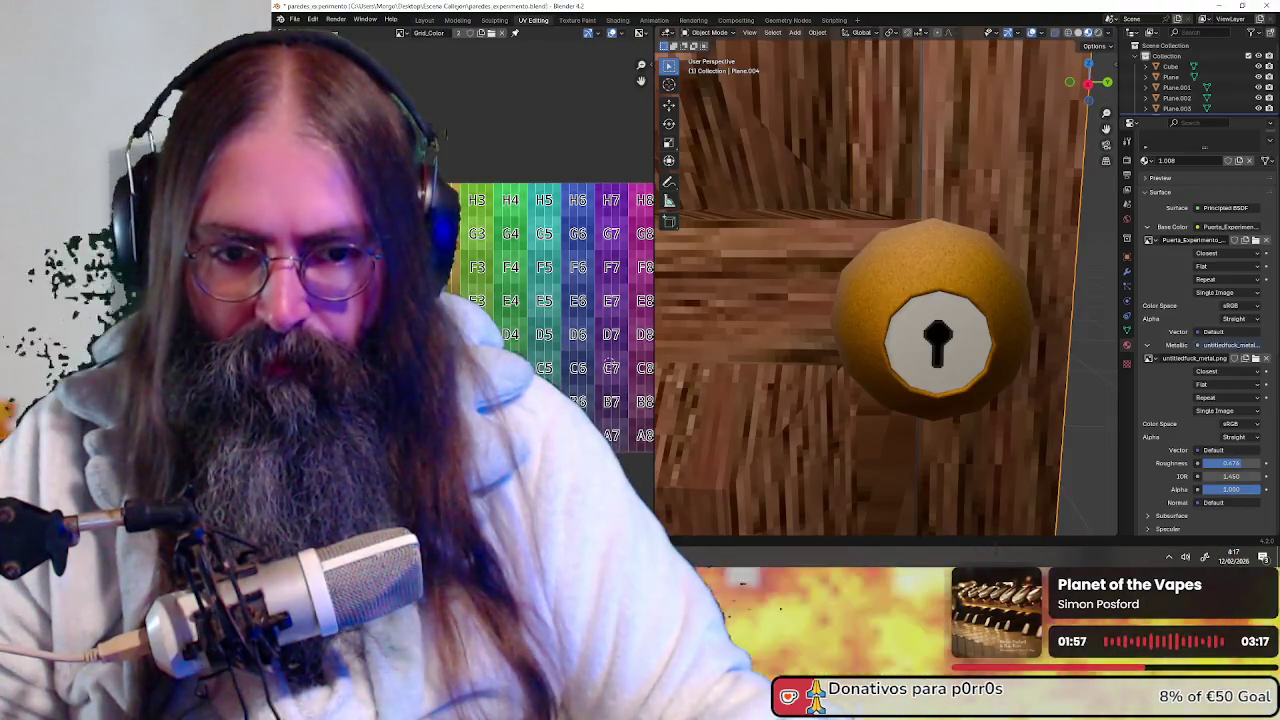
key(alt+Tab)
scroll(800, 330, up, 3)
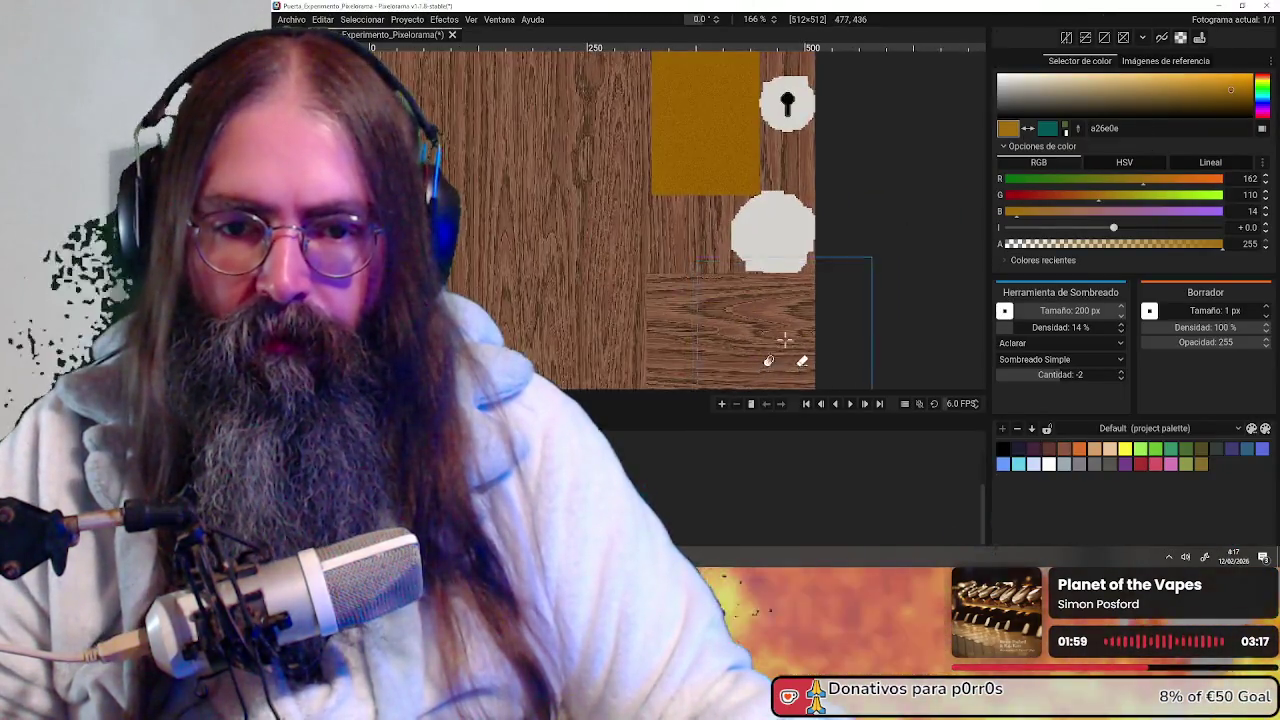
Give the lighten shading brush 50 px size, 90% density and amount -8
scroll(790, 340, up, 2)
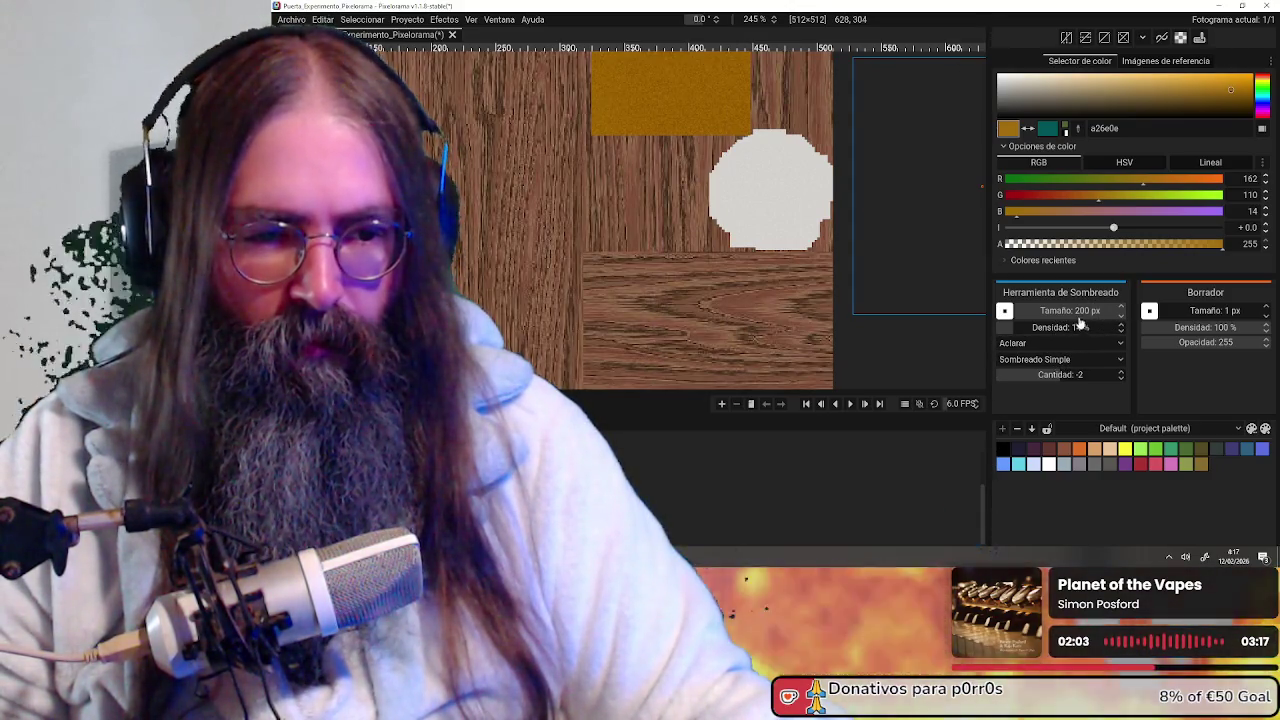
text(50)
key(Return)
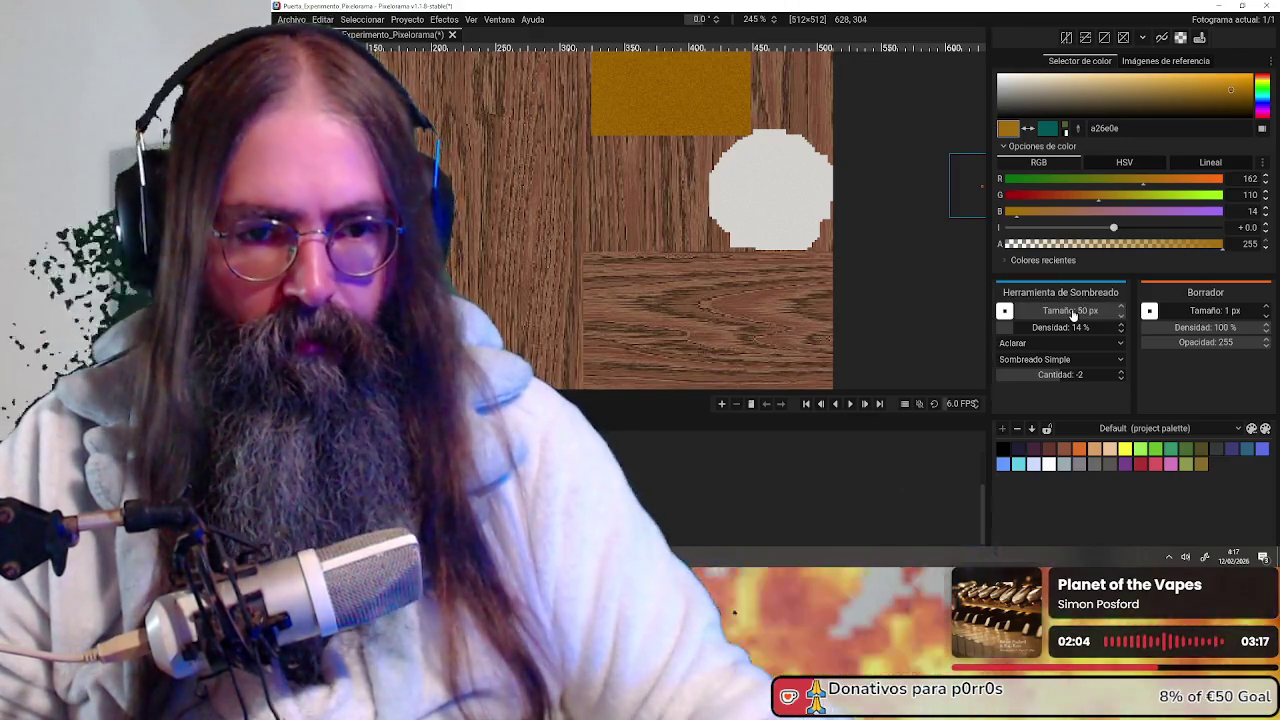
scroll(784, 240, up, 2)
scroll(740, 260, up, 2)
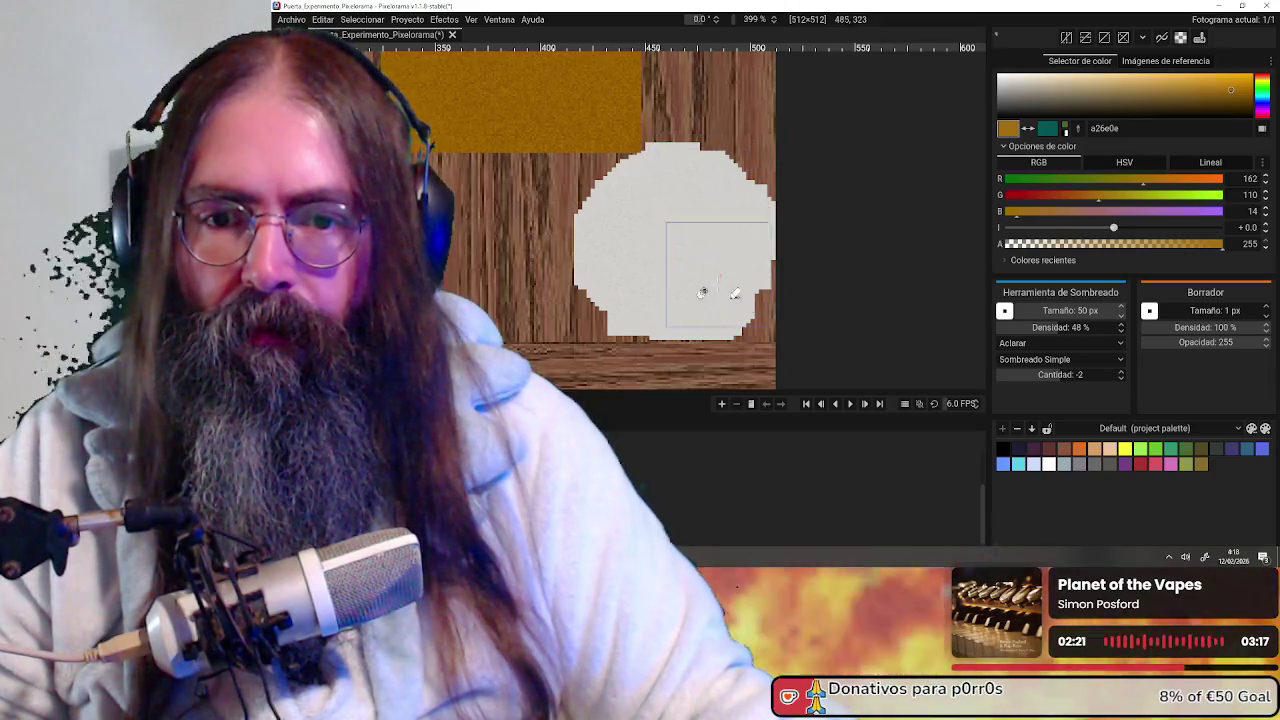
drag(1086, 328, 1136, 332)
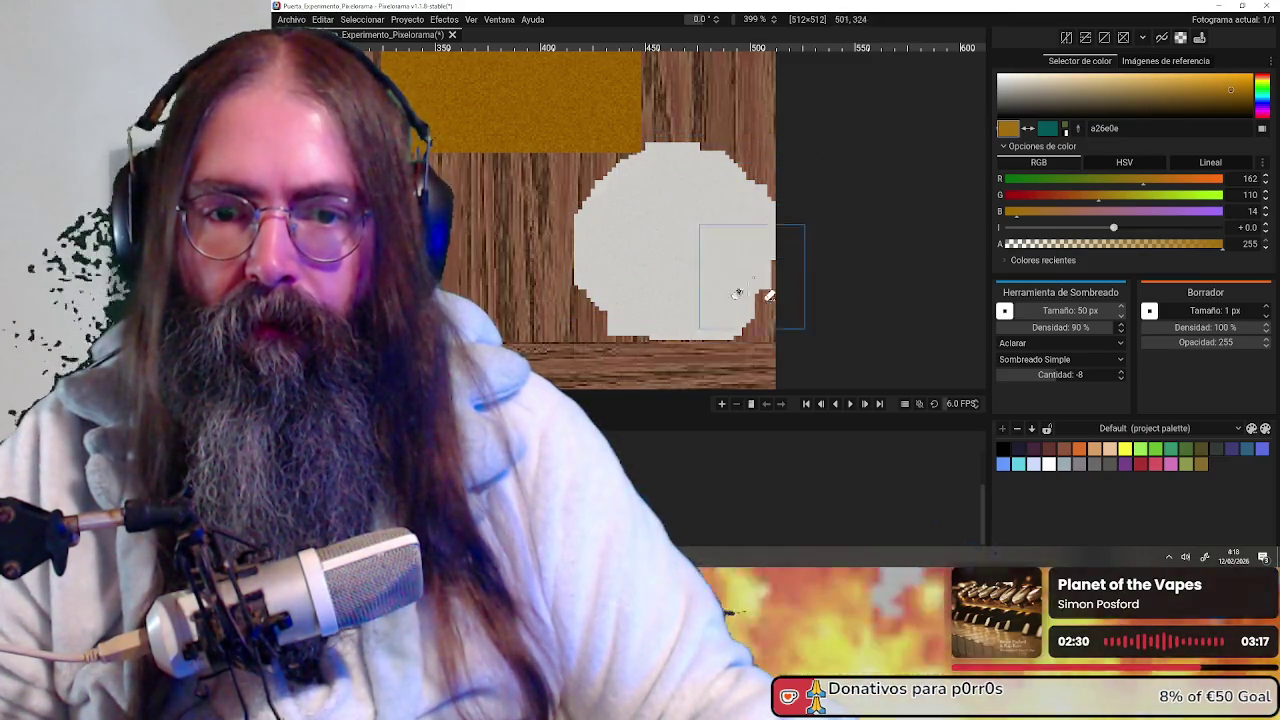
Keep Sombreado Simple as the shading mode and zoom in on the keyhole
click(1058, 360)
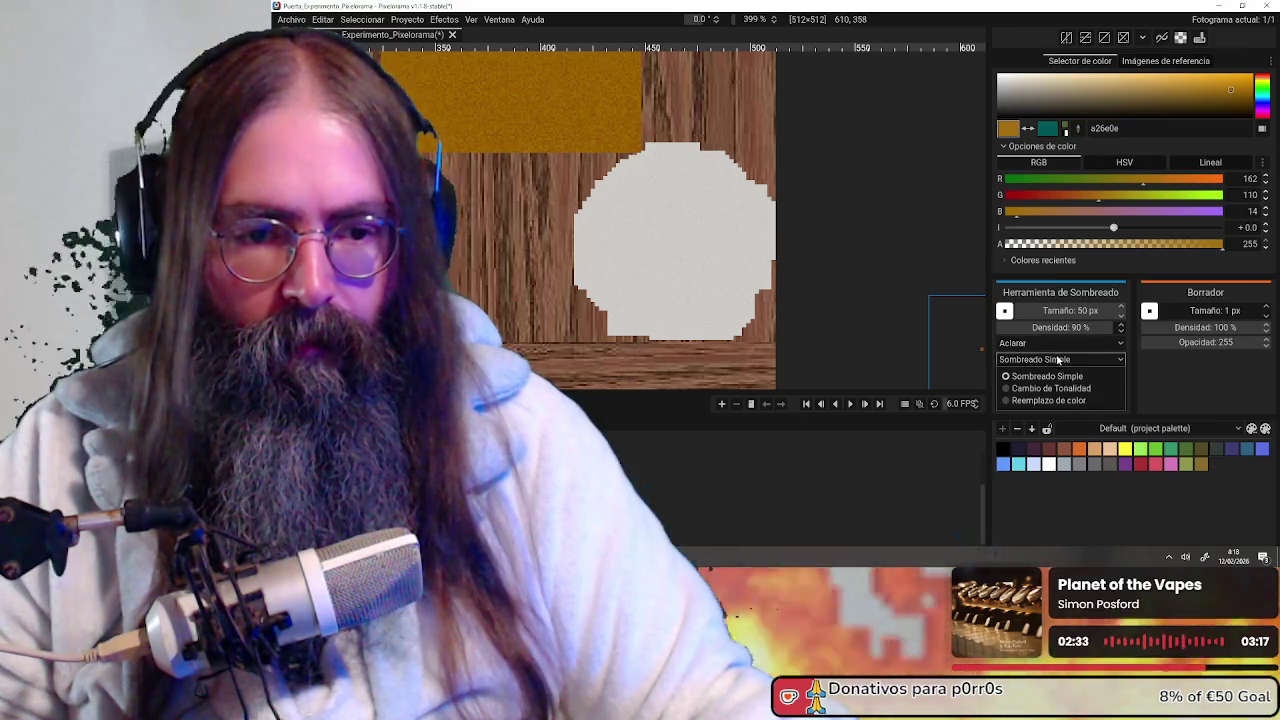
click(1160, 391)
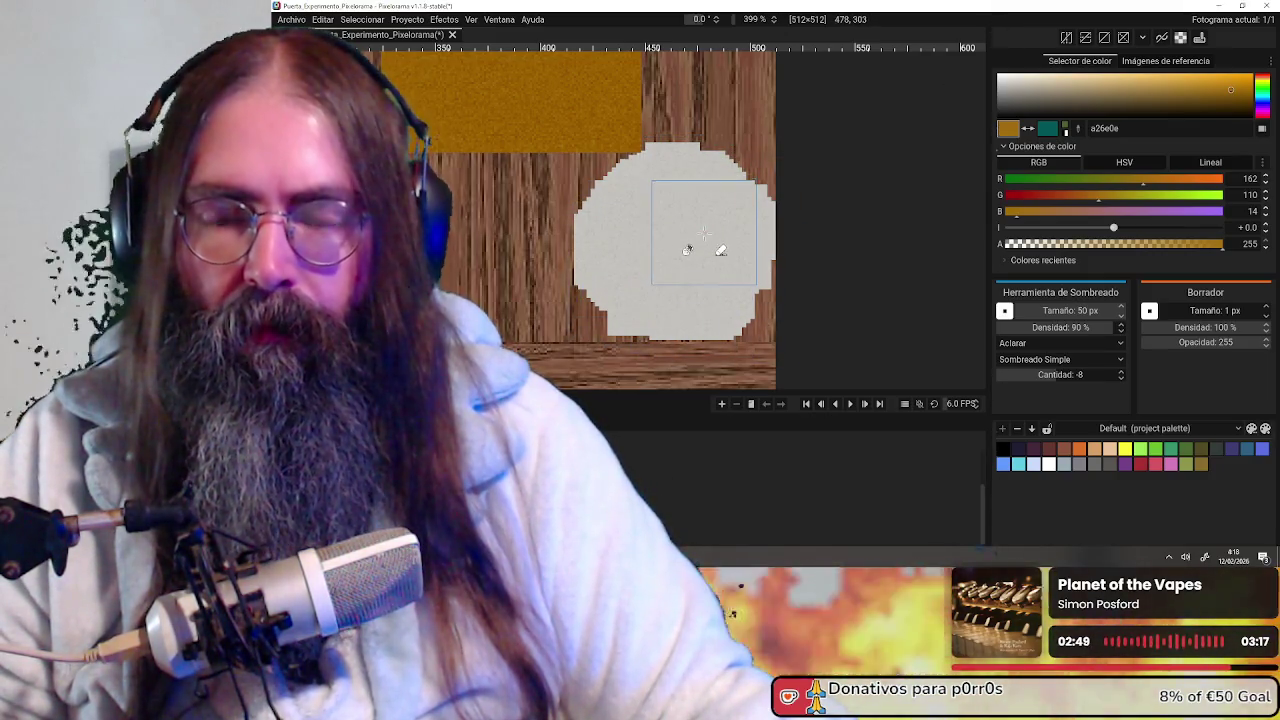
scroll(705, 250, up, 1)
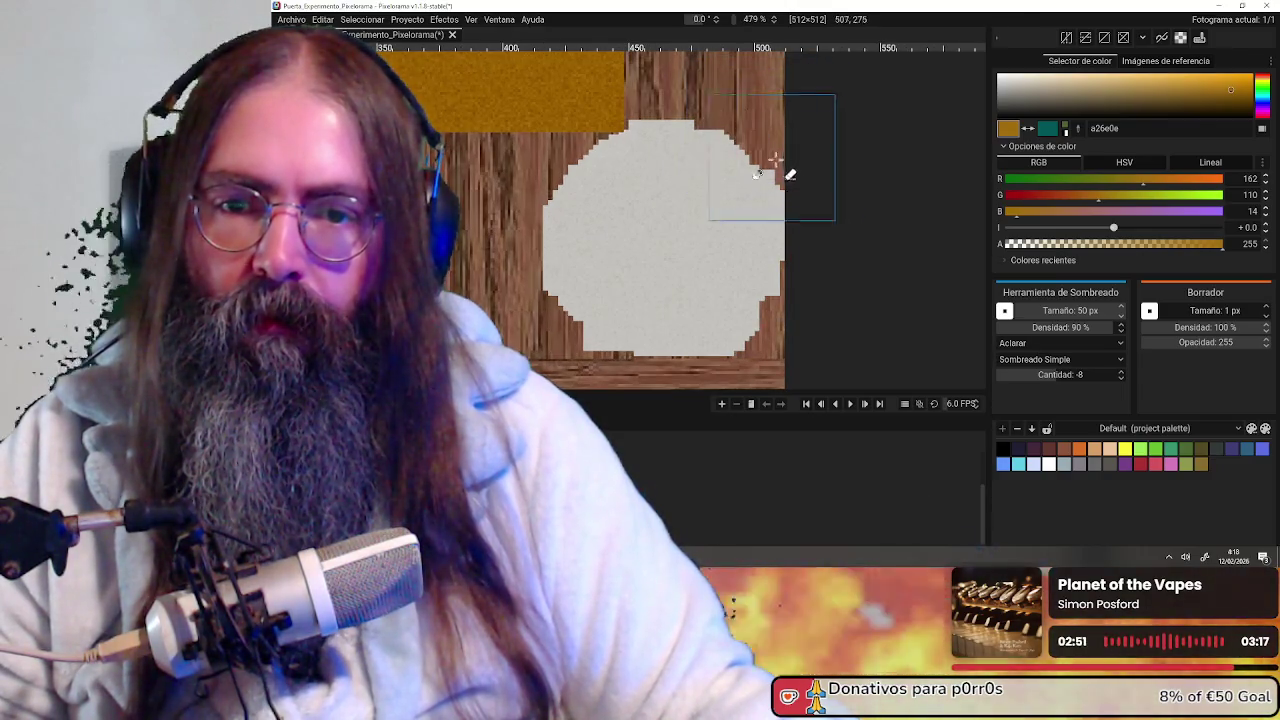
scroll(773, 158, down, 5)
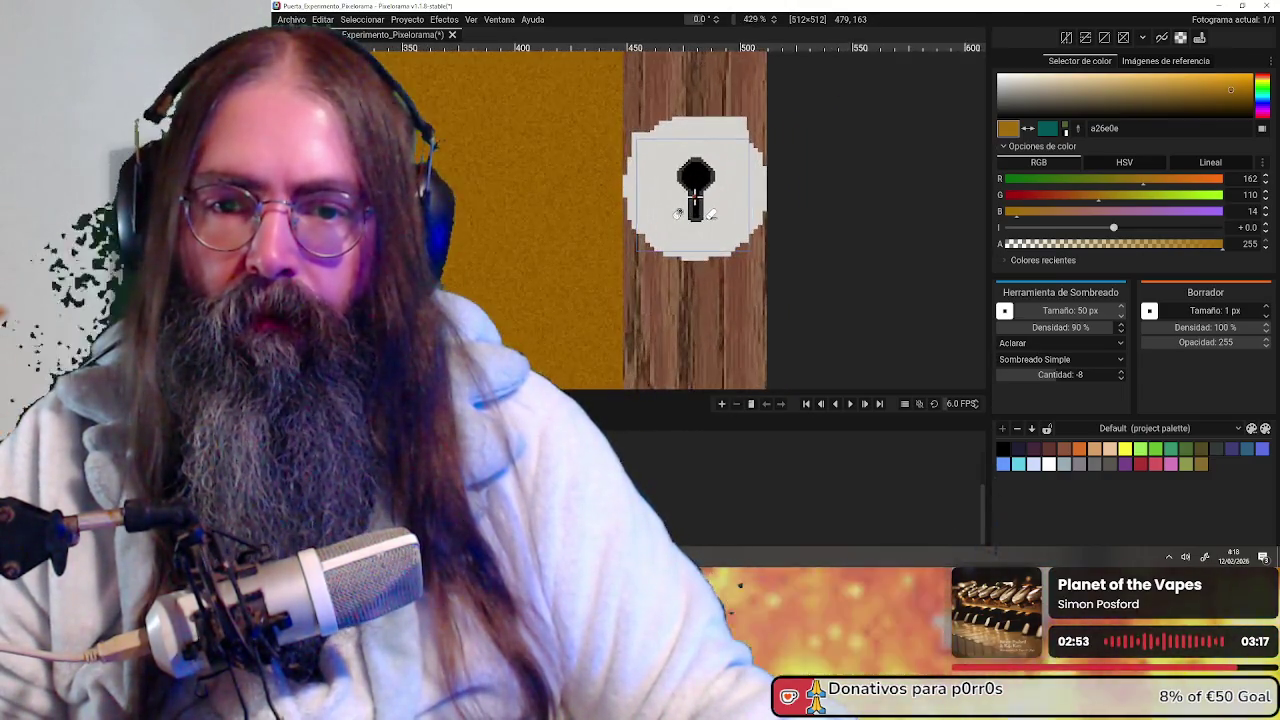
scroll(700, 210, up, 3)
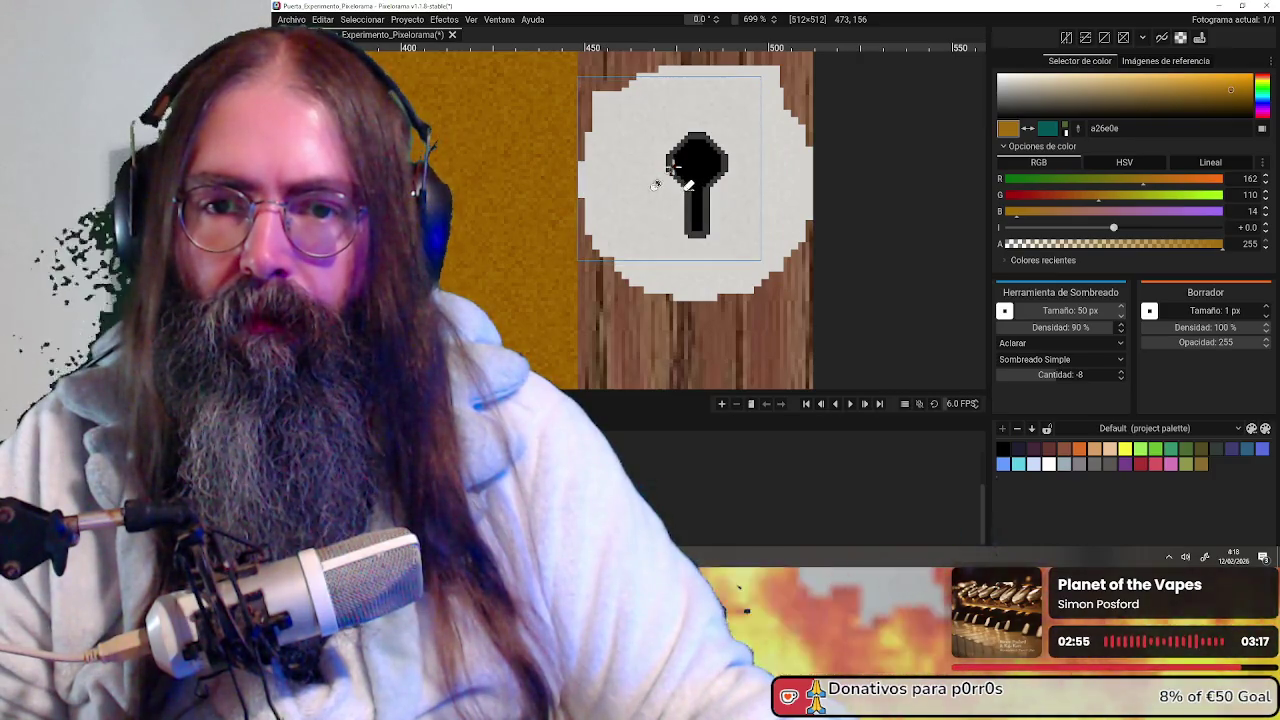
Lighten the pixels around the keyhole plate with grainy speckles
drag(757, 178, 692, 220)
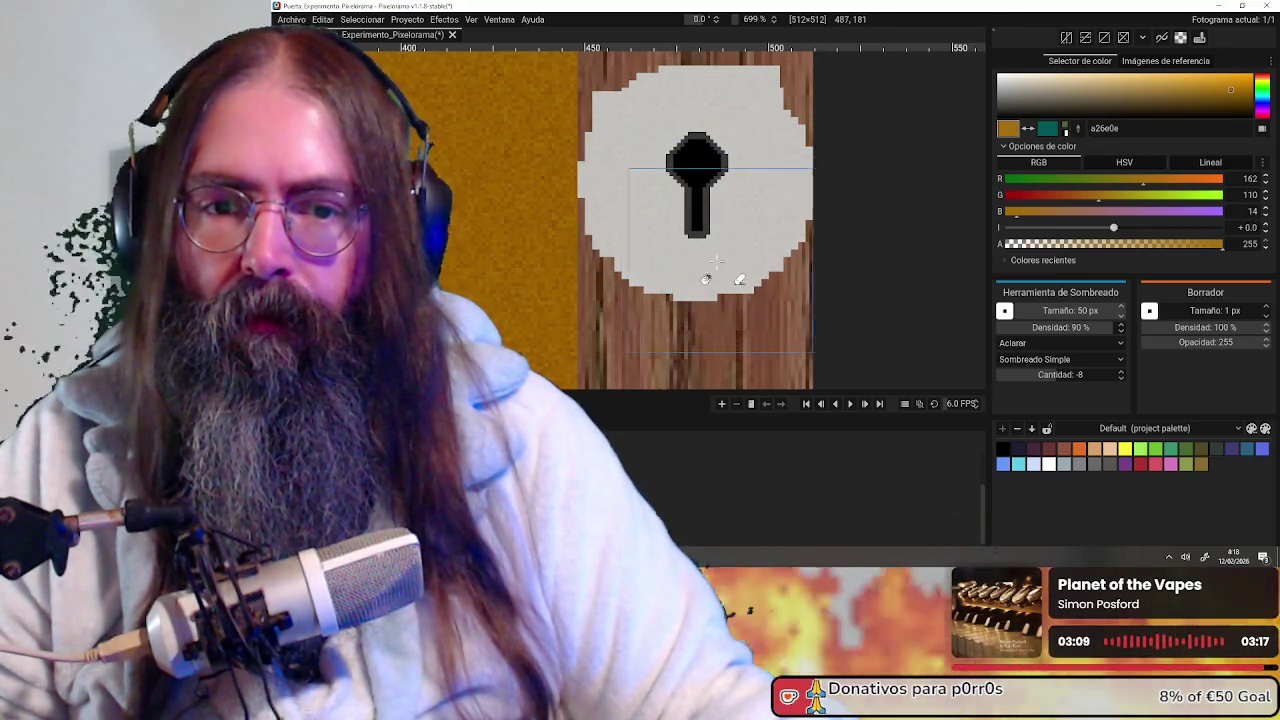
scroll(726, 217, down, 3)
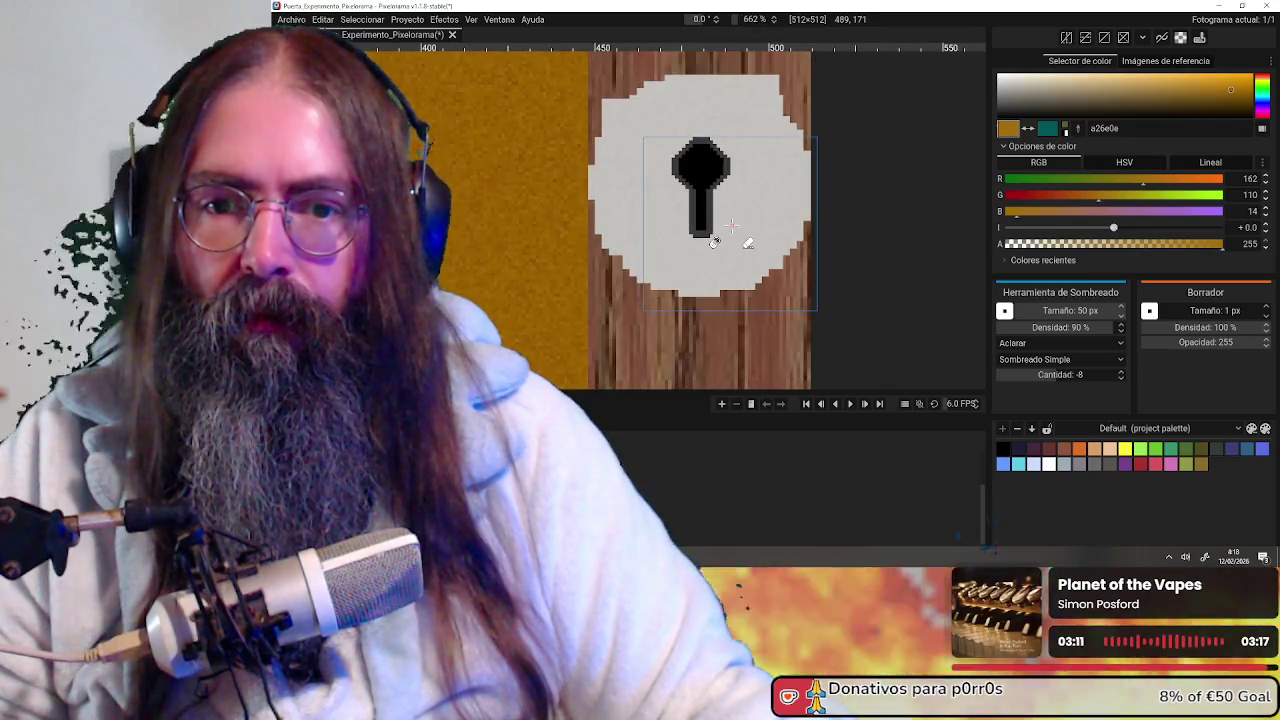
scroll(721, 276, down, 2)
scroll(706, 246, up, 3)
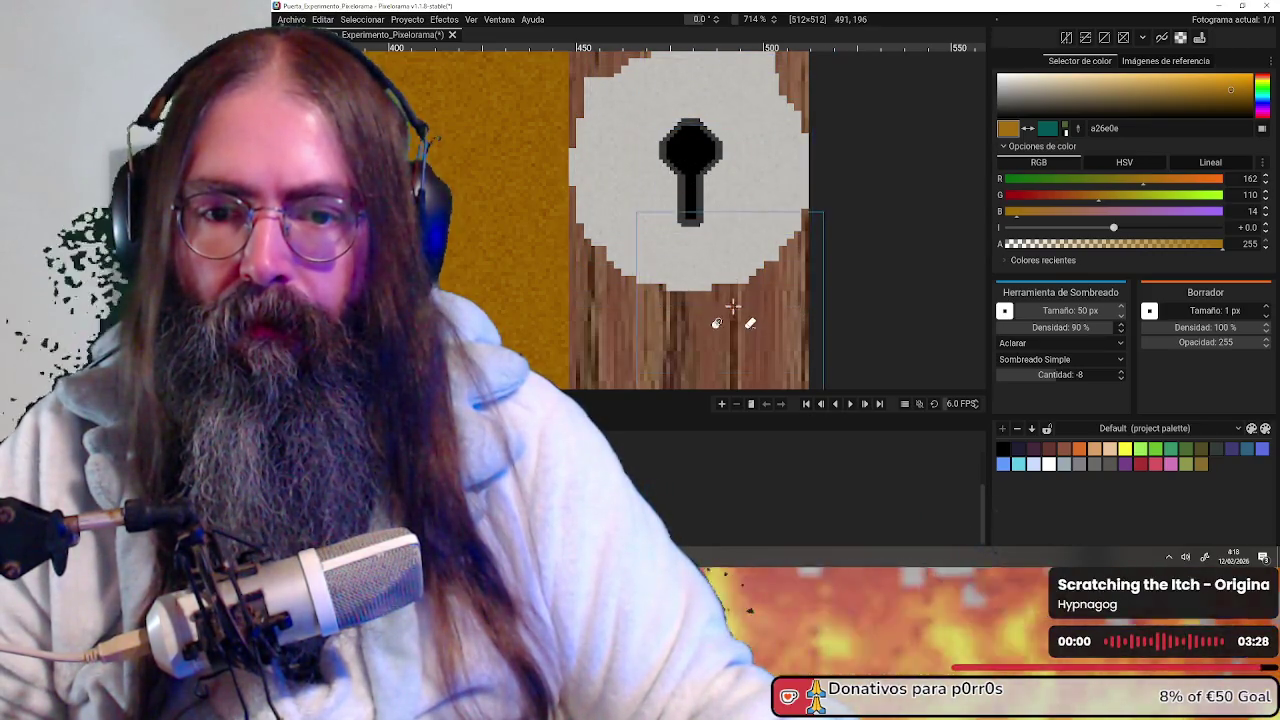
scroll(730, 303, down, 5)
scroll(725, 303, up, 2)
scroll(676, 201, up, 2)
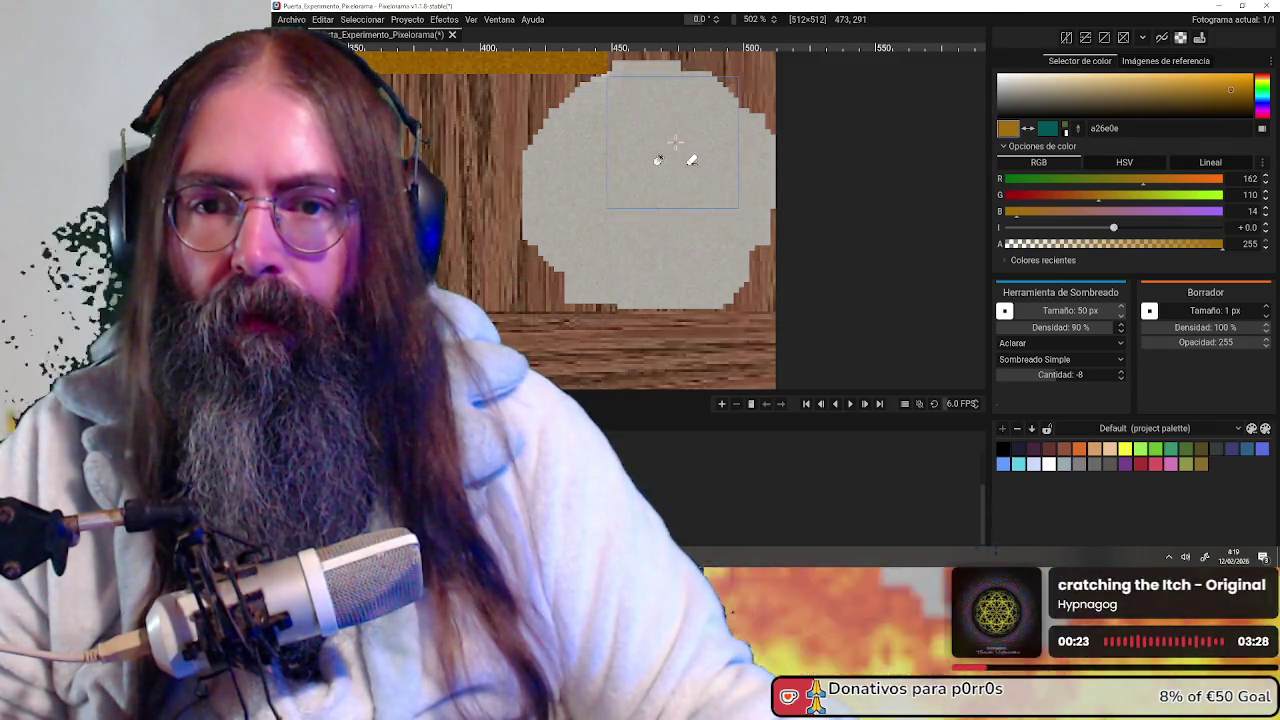
scroll(673, 140, down, 3)
scroll(700, 155, down, 2)
scroll(715, 165, up, 5)
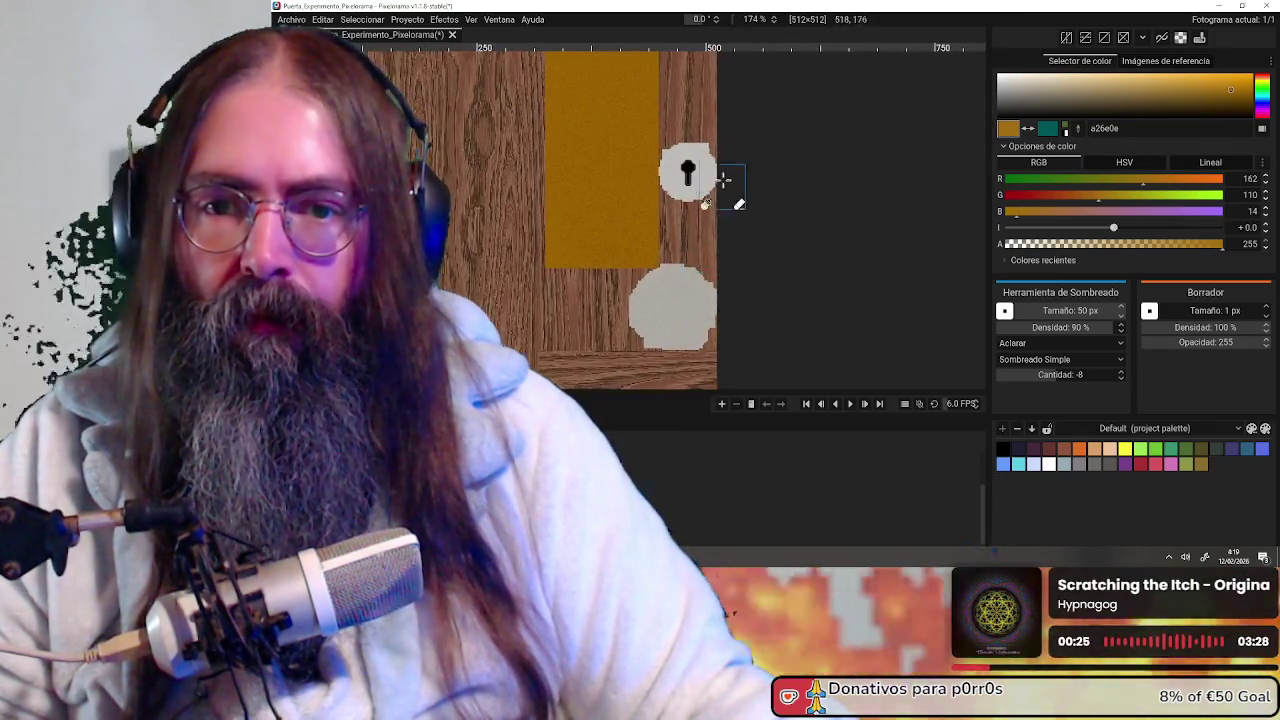
scroll(720, 169, up, 2)
scroll(700, 175, up, 1)
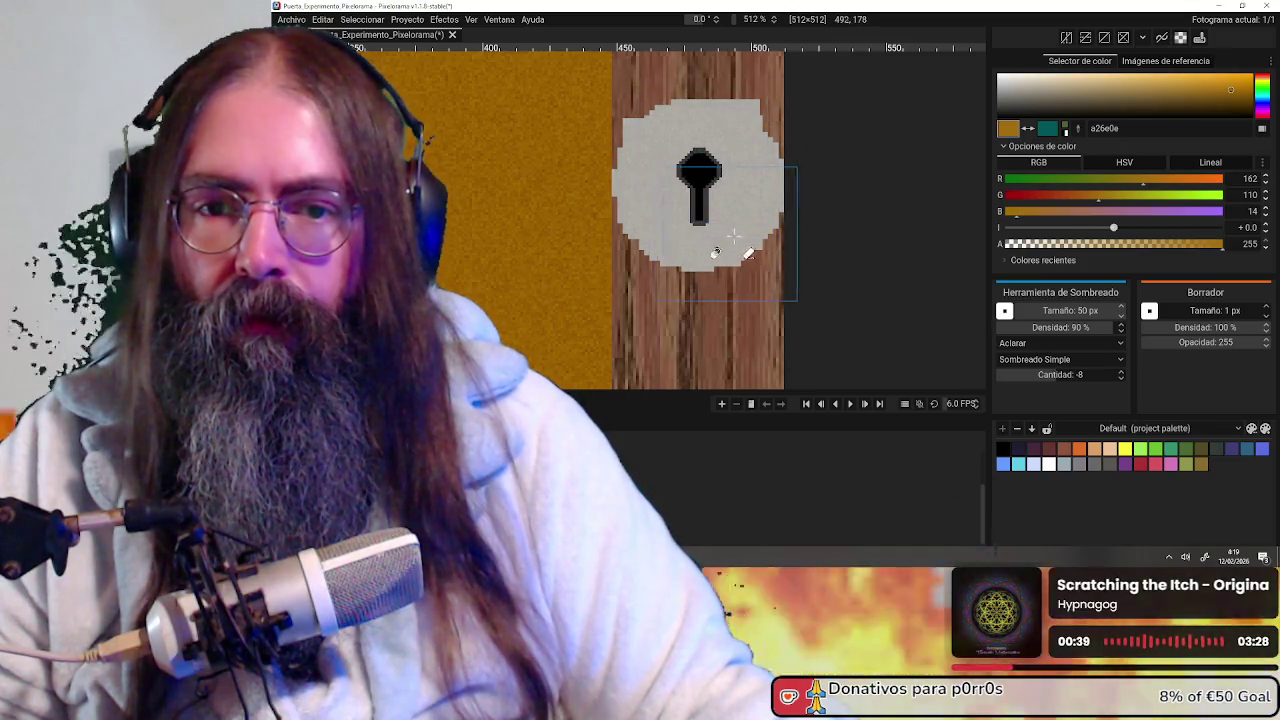
scroll(730, 235, down, 5)
middle_drag(749, 280, 757, 206)
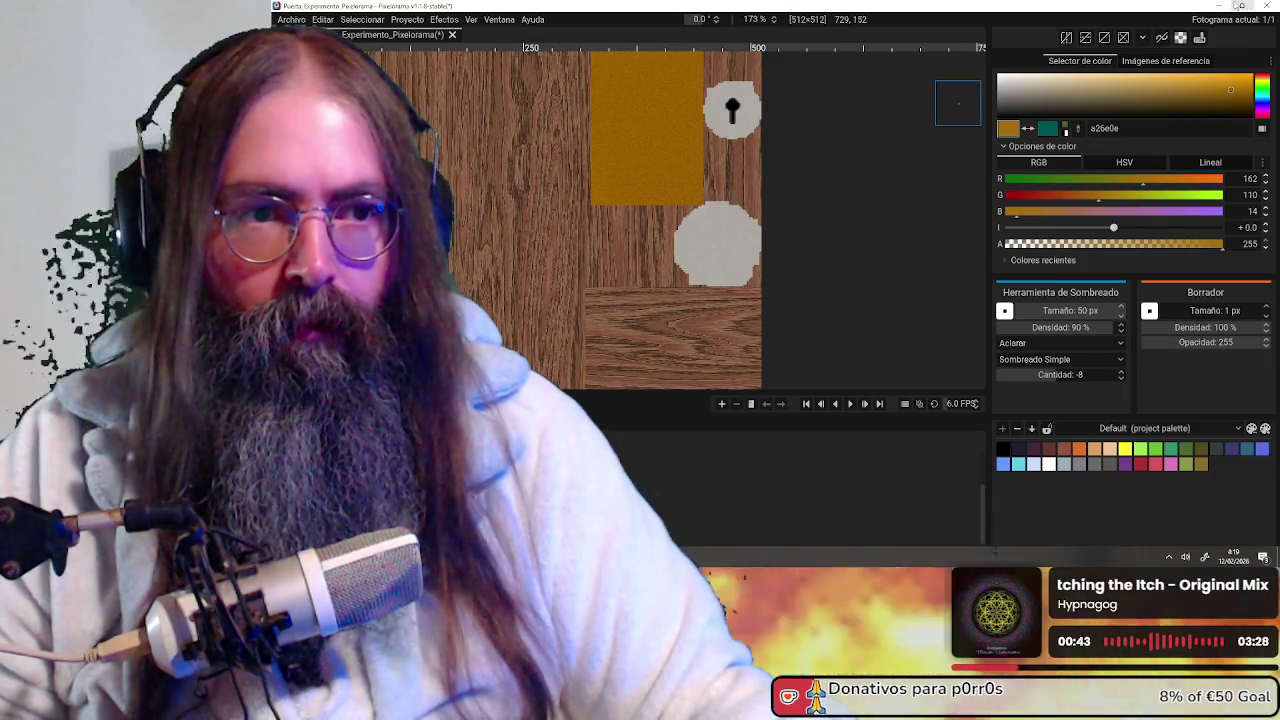
Back in Blender, reload Puerta_Experimento_Pixelorama.png so the door shows the new painting
click(1218, 5)
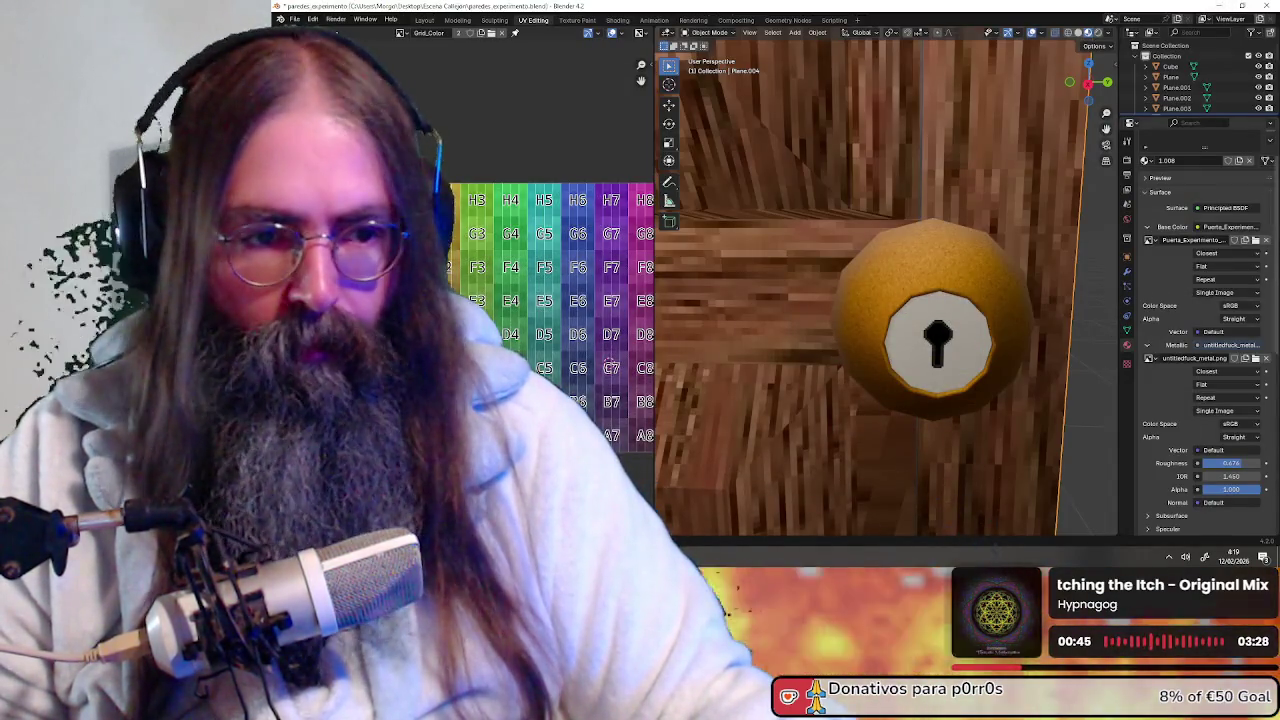
click(1256, 241)
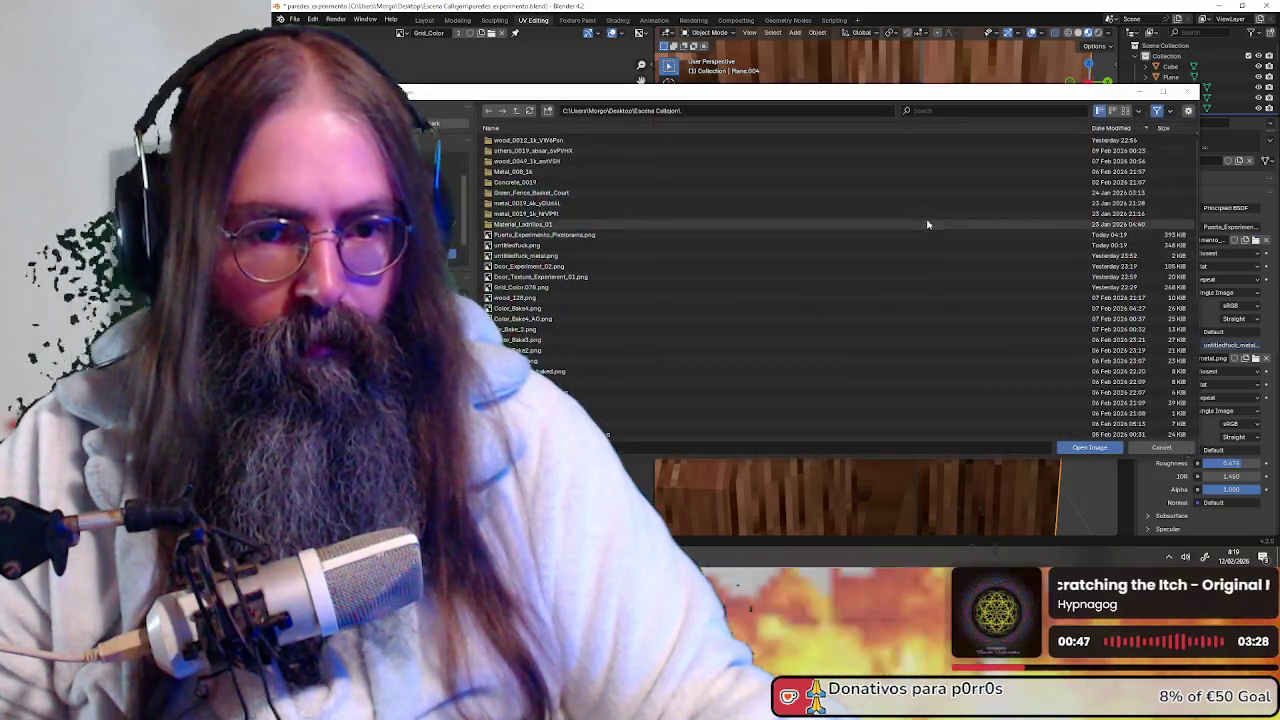
double_click(767, 241)
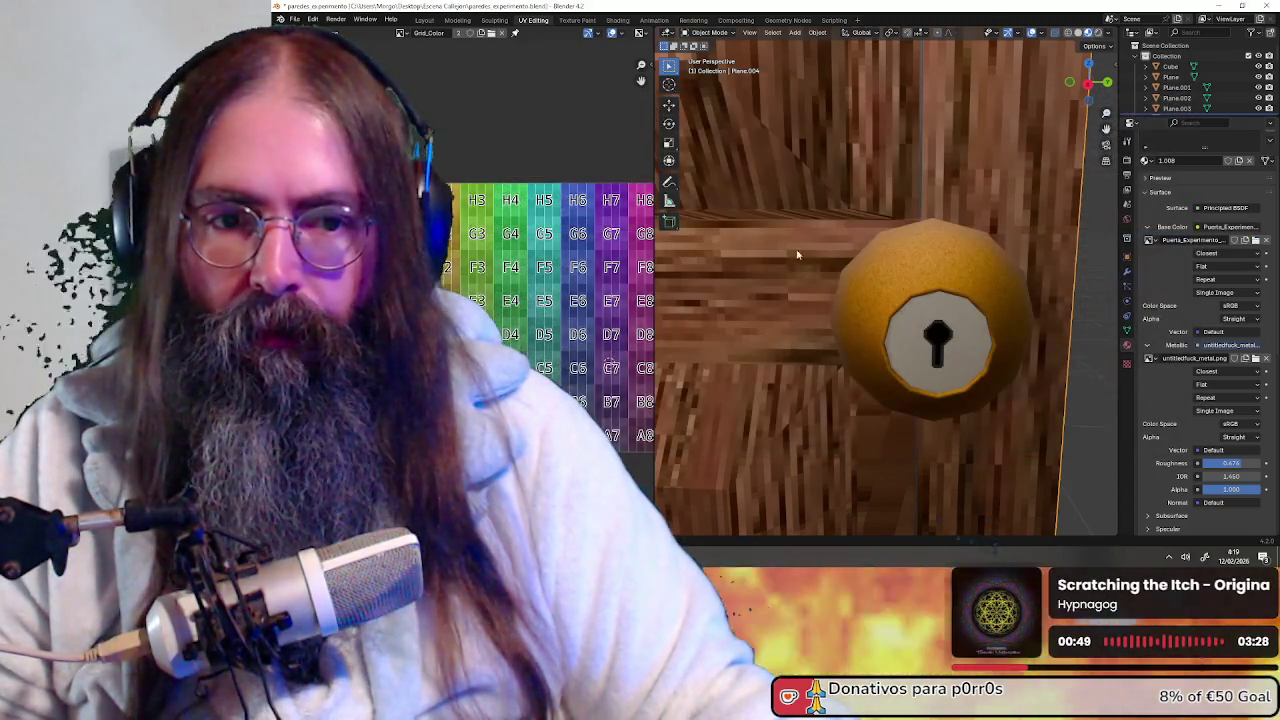
Orbit and zoom around the door knob to inspect the updated texture
mouse_move(903, 344)
middle_down()
mouse_move(994, 360)
mouse_move(723, 354)
mouse_move(1014, 343)
mouse_move(980, 343)
mouse_move(877, 294)
mouse_move(957, 304)
mouse_move(940, 250)
mouse_move(925, 250)
mouse_move(940, 285)
mouse_move(914, 300)
mouse_move(827, 281)
mouse_move(955, 281)
mouse_move(949, 290)
middle_up()
scroll(703, 354, up, 3)
scroll(700, 343, down, 3)
scroll(957, 305, down, 5)
scroll(935, 210, up, 3)
scroll(920, 270, up, 2)
scroll(946, 287, up, 2)
scroll(890, 285, up, 2)
scroll(900, 285, up, 1)
scroll(920, 287, down, 3)
scroll(959, 290, down, 3)
scroll(958, 288, down, 2)
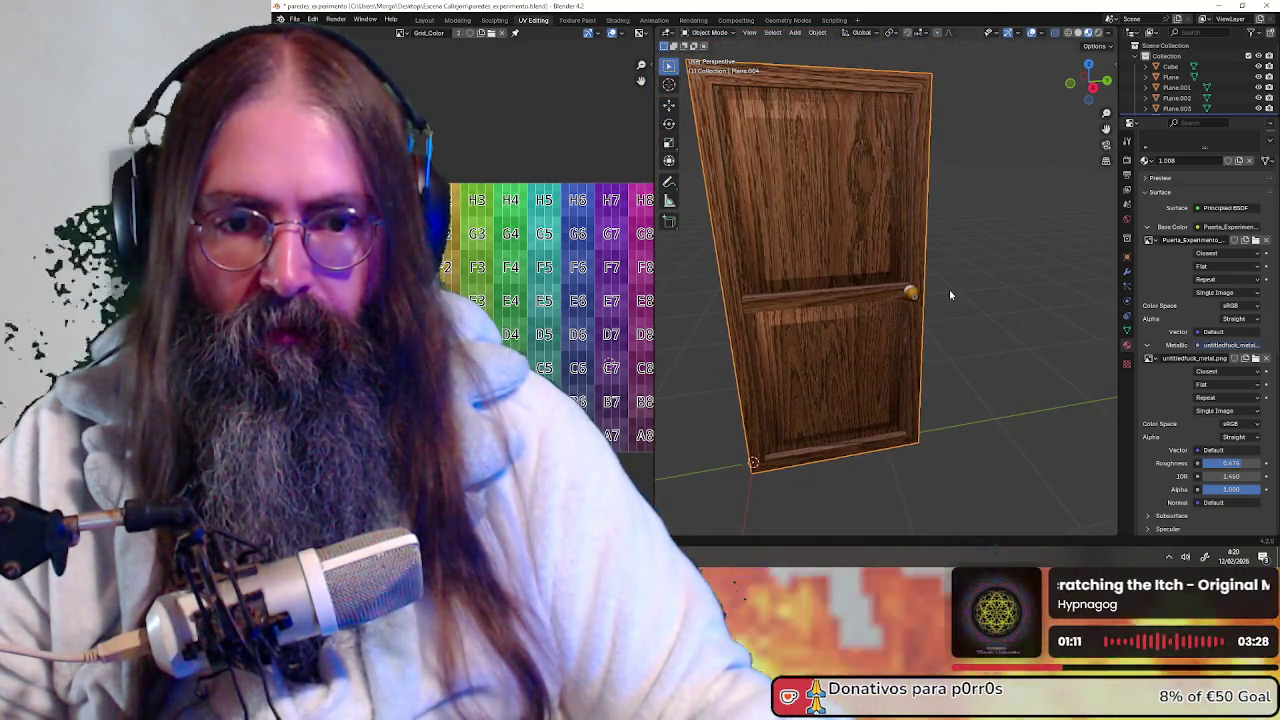
scroll(949, 290, up, 2)
scroll(945, 293, up, 1)
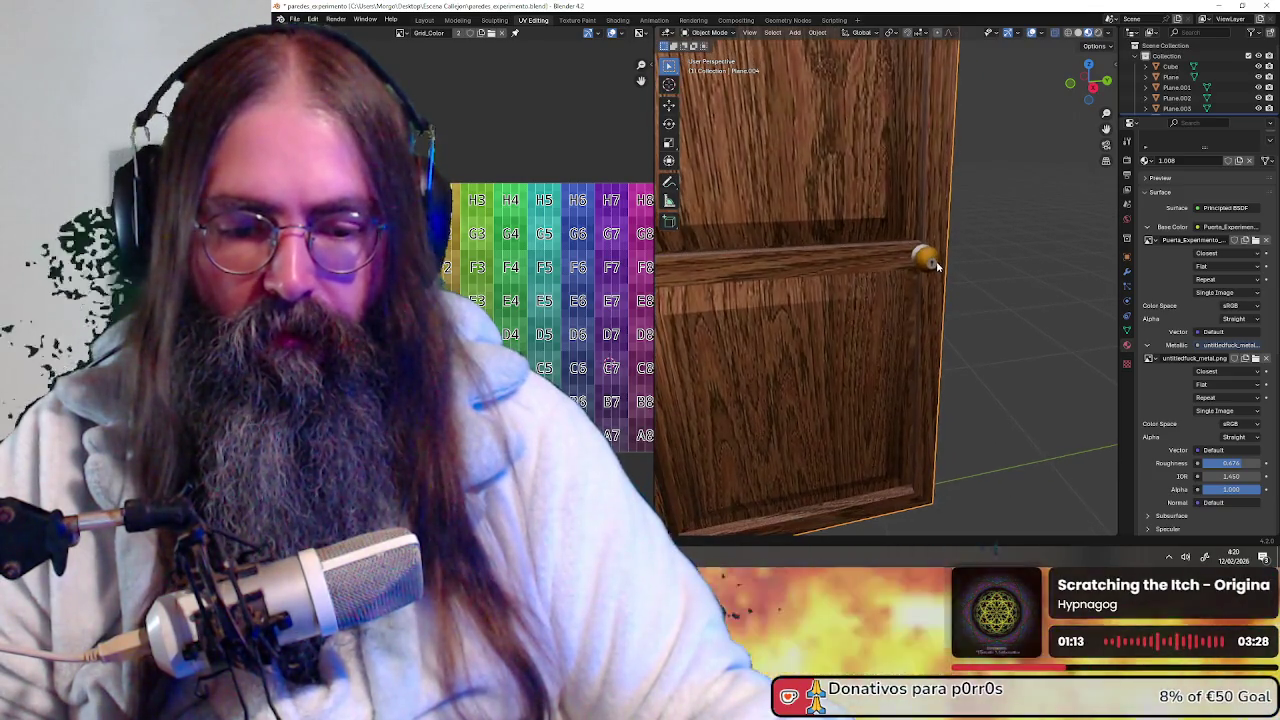
scroll(935, 262, up, 2)
scroll(935, 262, up, 2)
scroll(937, 268, up, 1)
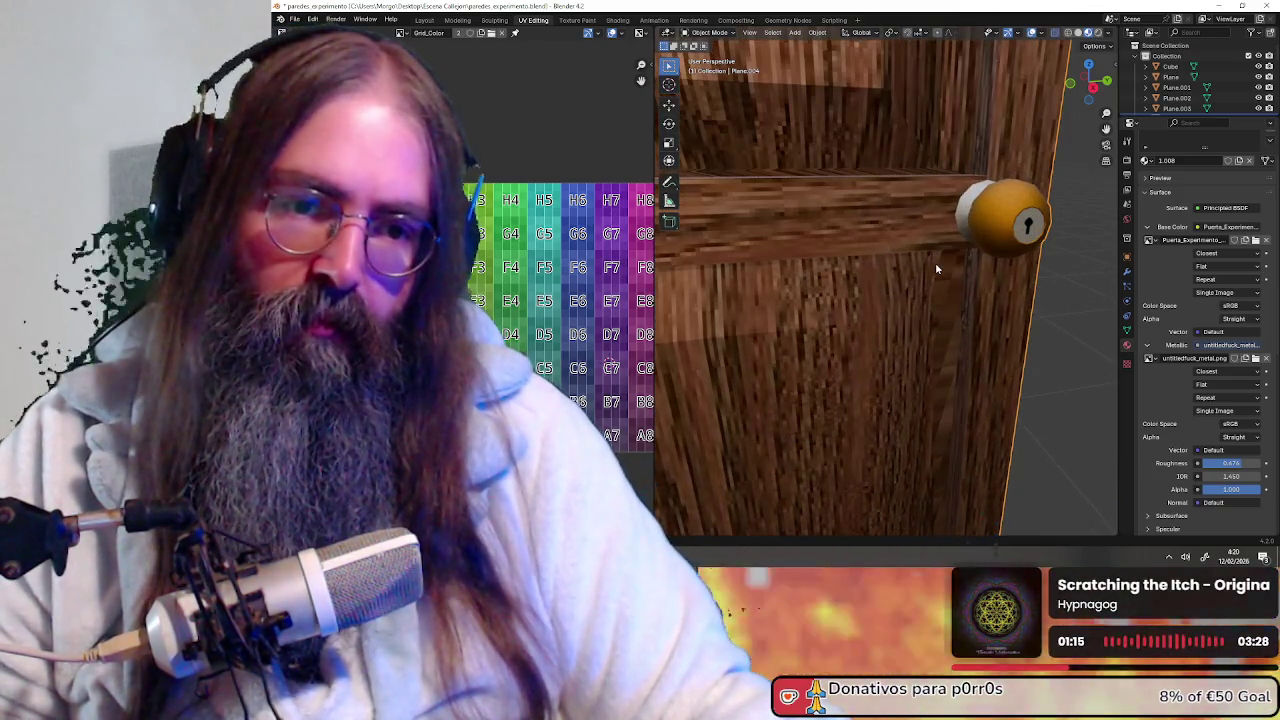
mouse_move(937, 268)
middle_down()
mouse_move(978, 320)
mouse_move(923, 252)
middle_up()
scroll(923, 252, up, 1)
scroll(923, 261, down, 2)
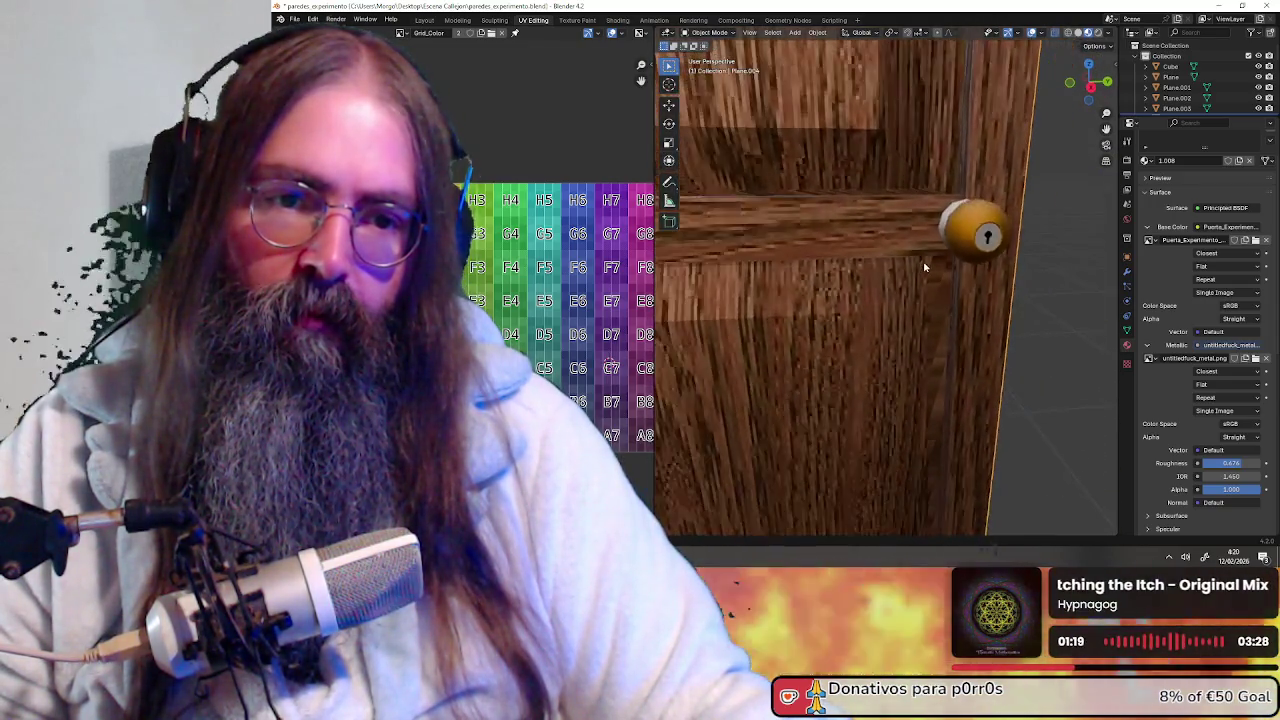
scroll(924, 267, down, 5)
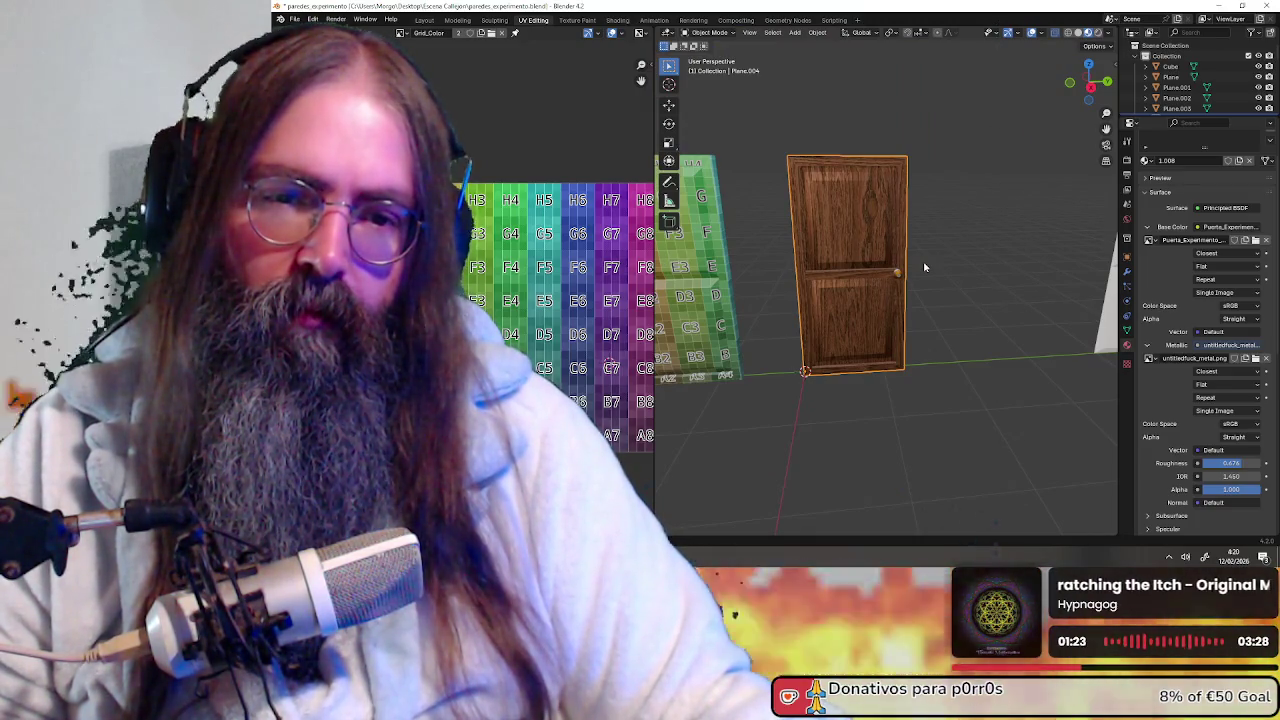
scroll(923, 267, down, 5)
mouse_move(923, 267)
middle_down()
mouse_move(777, 287)
mouse_move(903, 300)
middle_up()
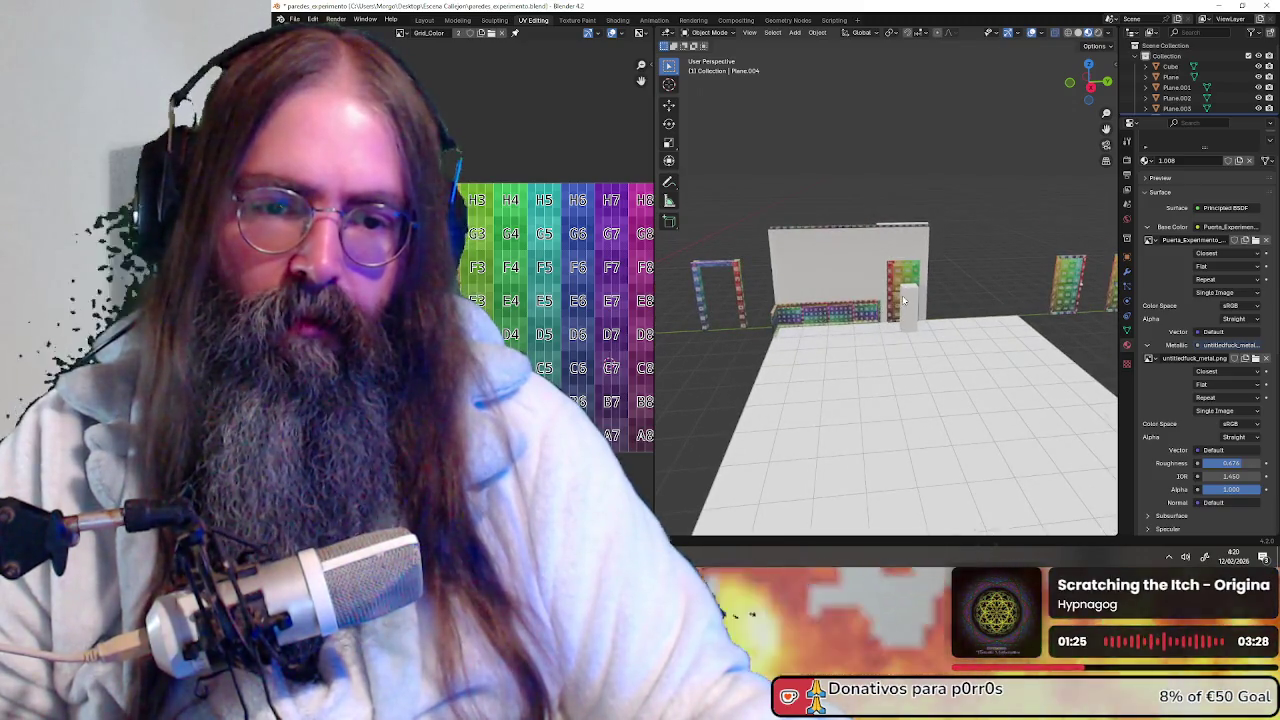
click(902, 285)
Move the coloured panel along Y to 5 m, then deselect it
key(g)
key(y)
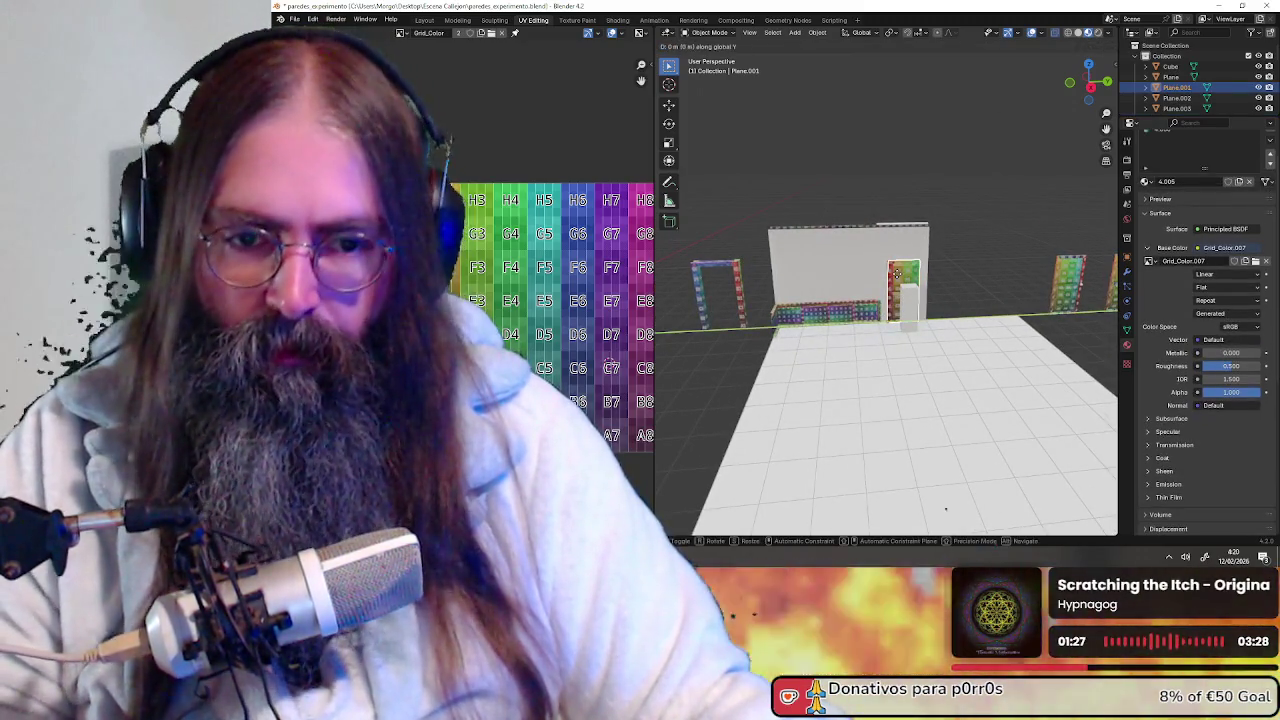
click(1022, 287)
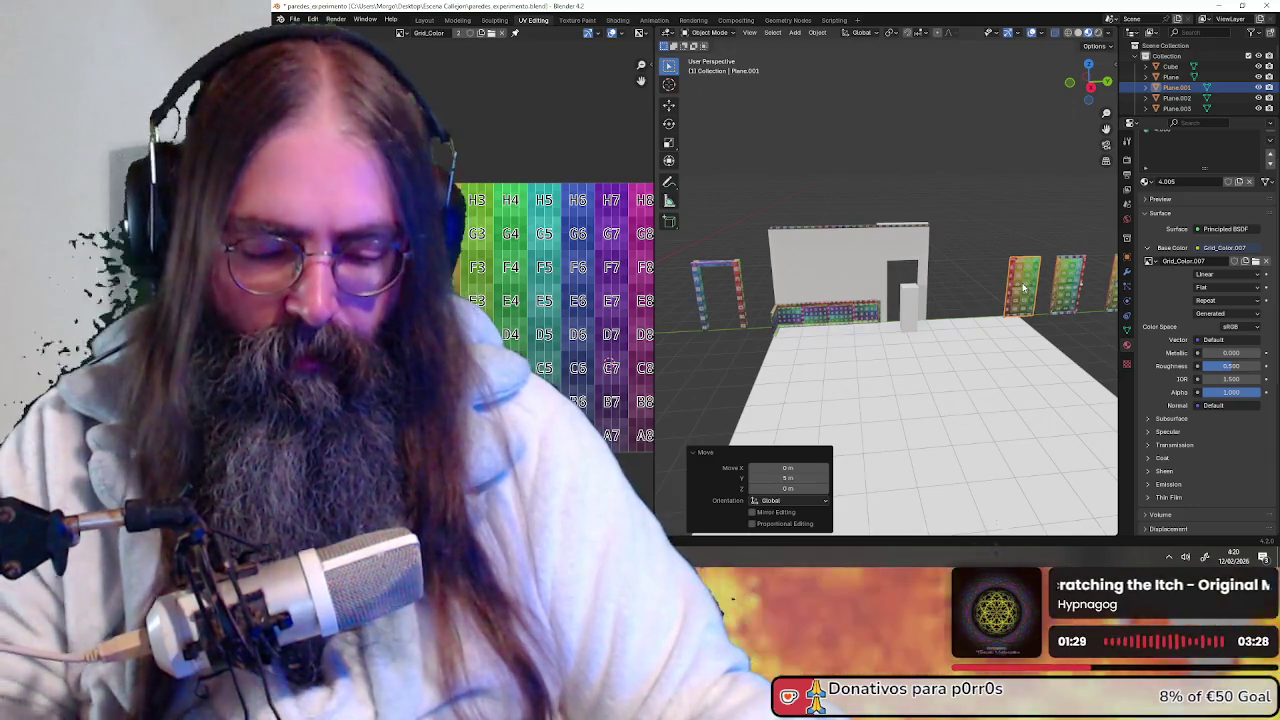
key(KP_Decimal)
mouse_move(1020, 281)
middle_down()
mouse_move(971, 302)
mouse_move(822, 302)
mouse_move(1000, 281)
mouse_move(932, 320)
middle_up()
click(900, 300)
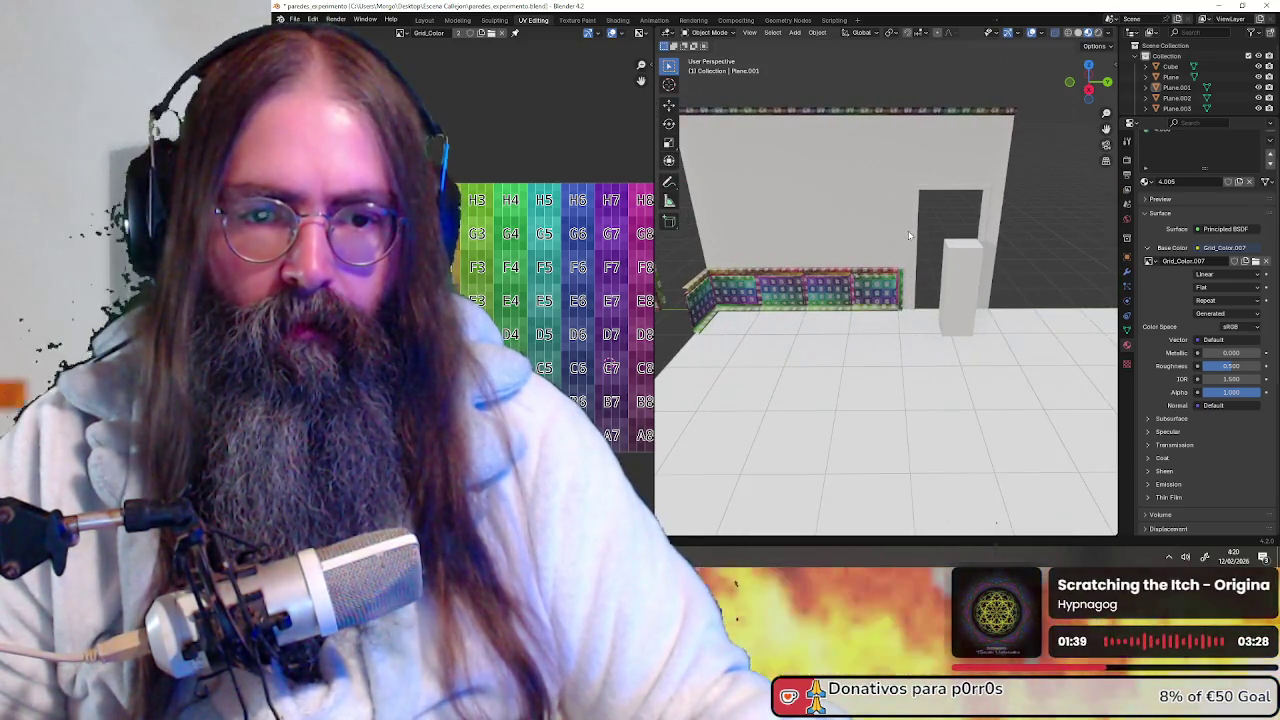
middle_drag(861, 255, 930, 296)
scroll(698, 282, down, 5)
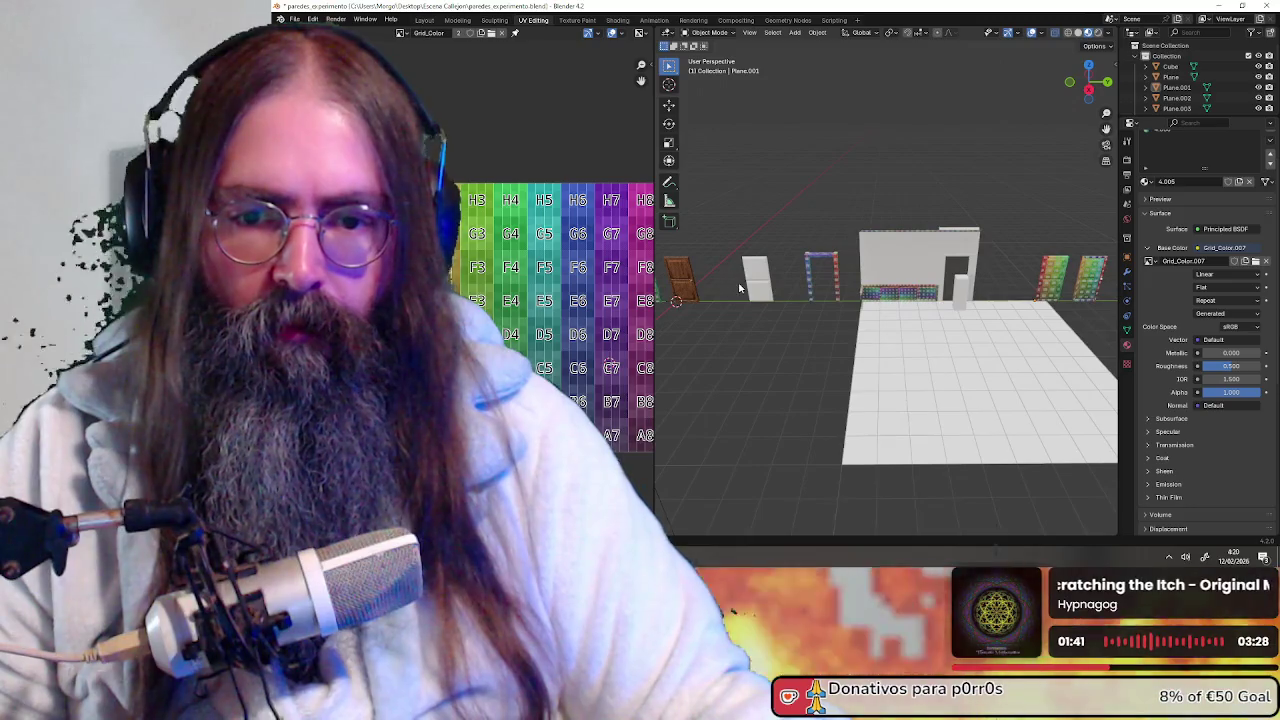
Paste a copy of the wooden door and slide it along Y
click(687, 286)
middle_drag(687, 286, 815, 312)
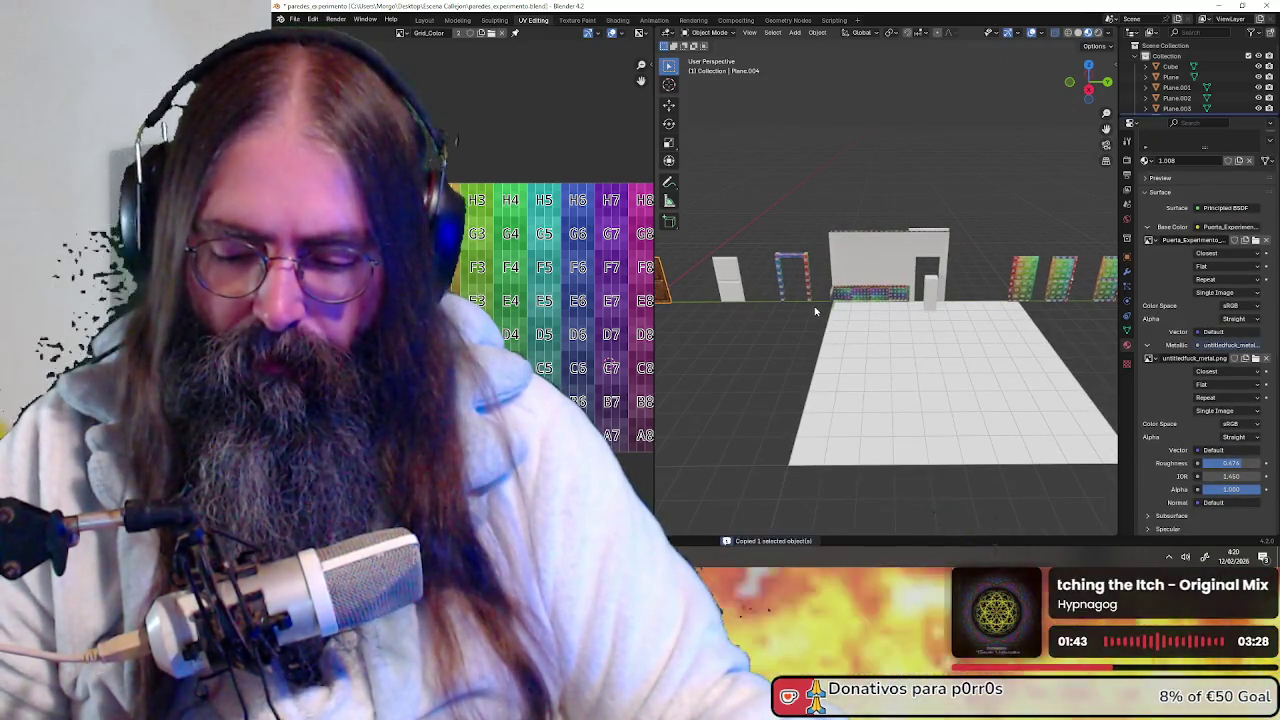
key(ctrl+v)
key(g)
key(y)
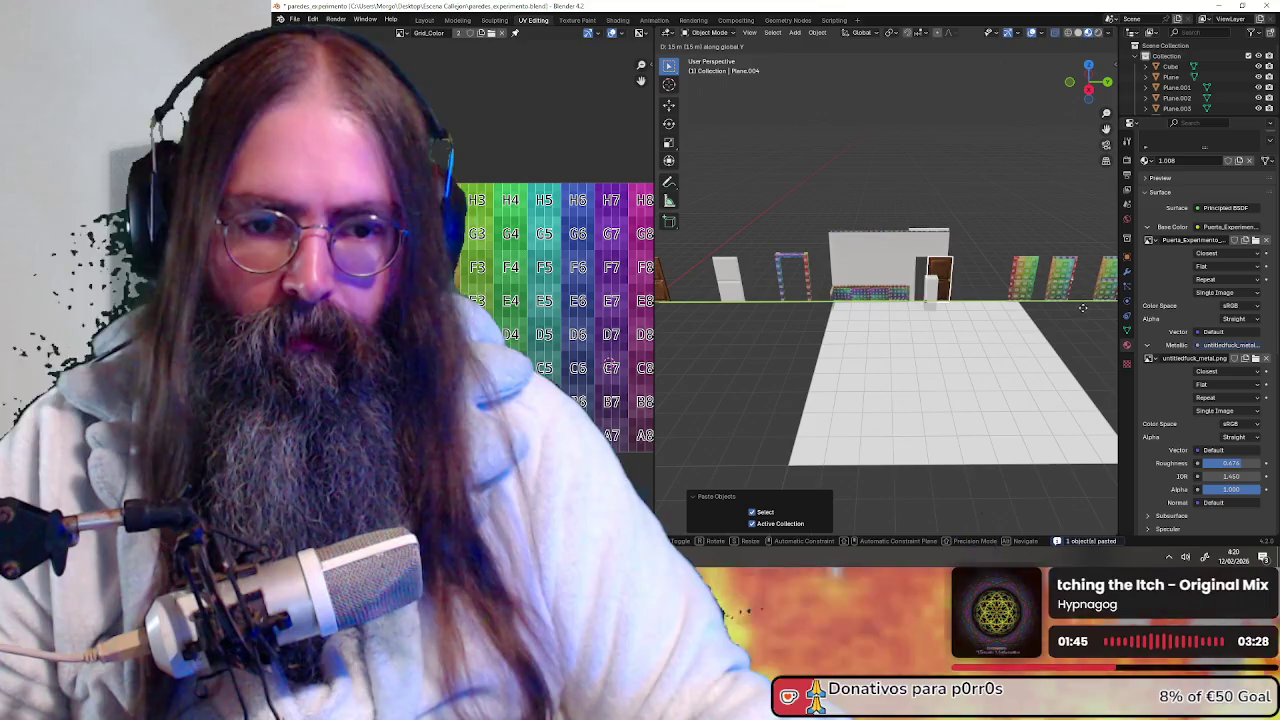
click(1082, 307)
scroll(701, 297, up, 3)
scroll(701, 297, up, 3)
scroll(701, 297, up, 2)
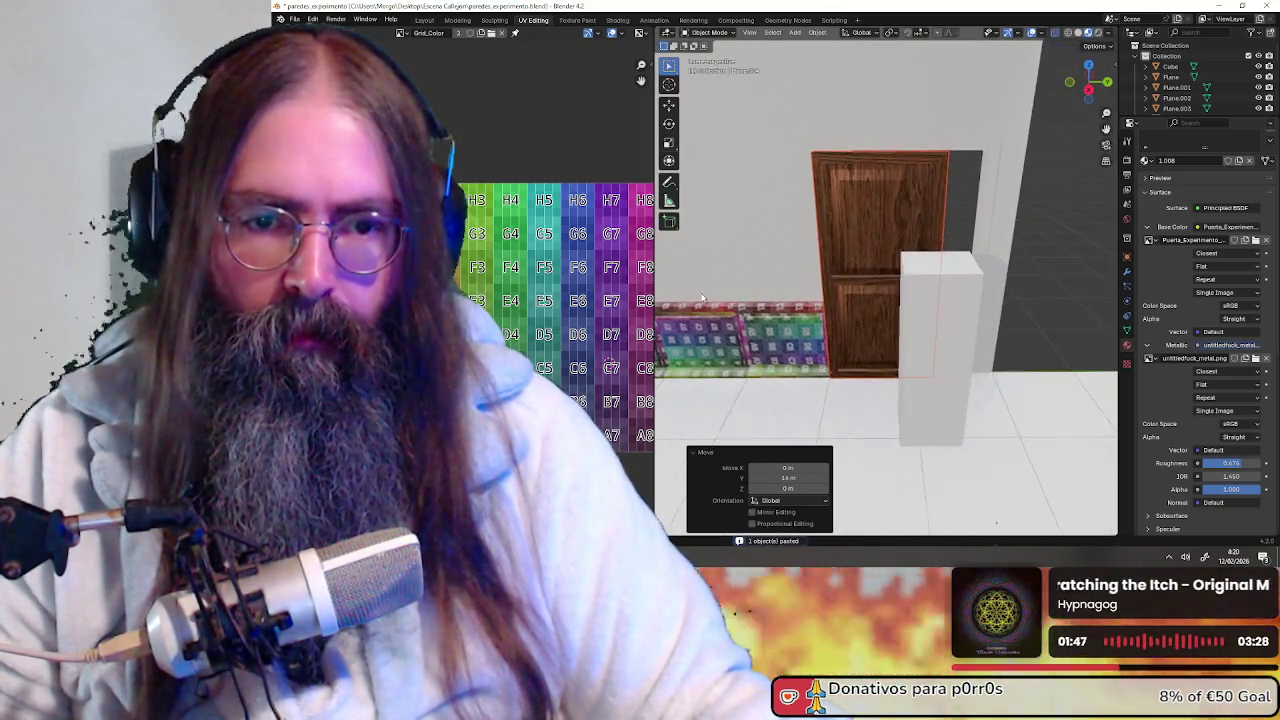
middle_drag(701, 297, 822, 376)
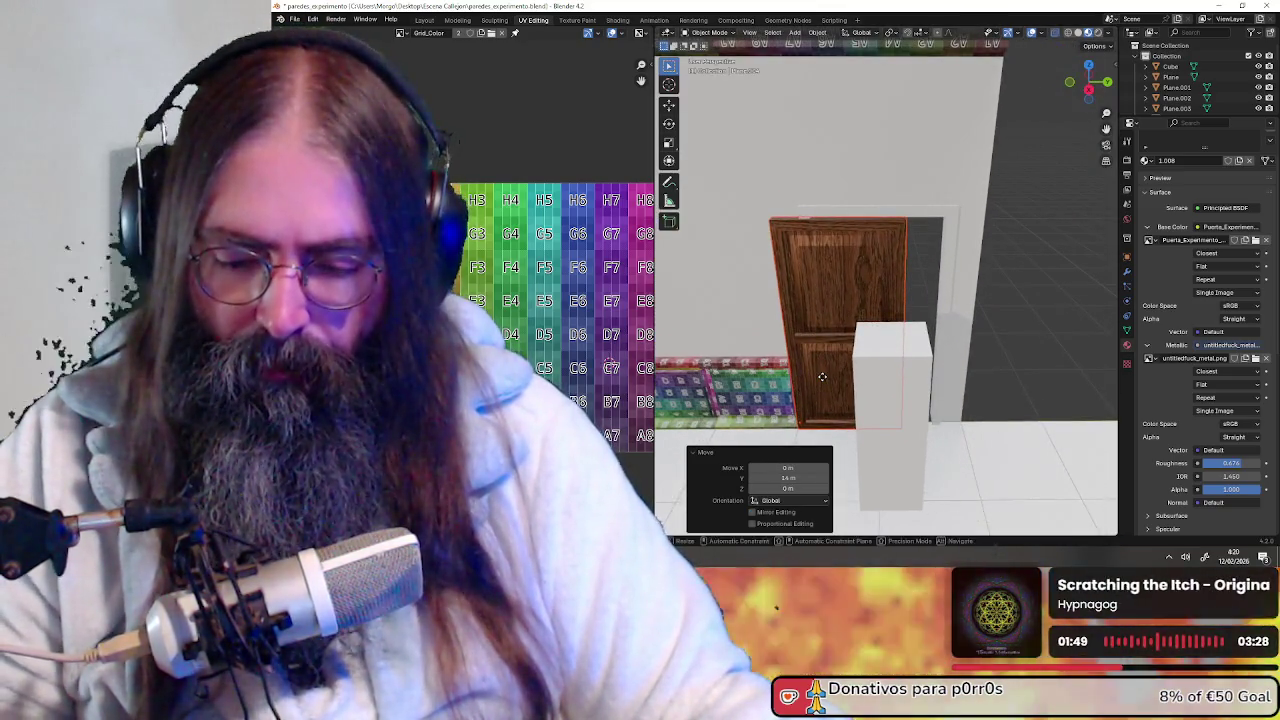
Nudge the door 0.4 m along Y, then fine-adjust its Y position
key(g)
key(y)
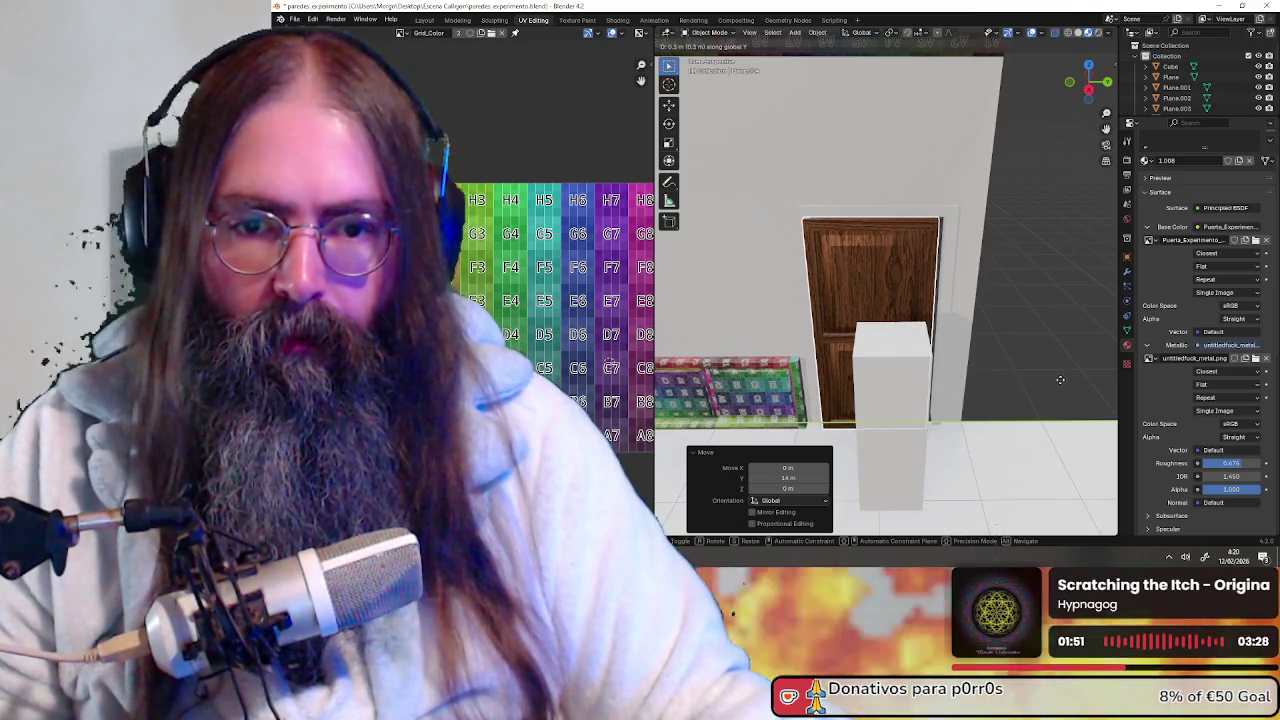
key(Return)
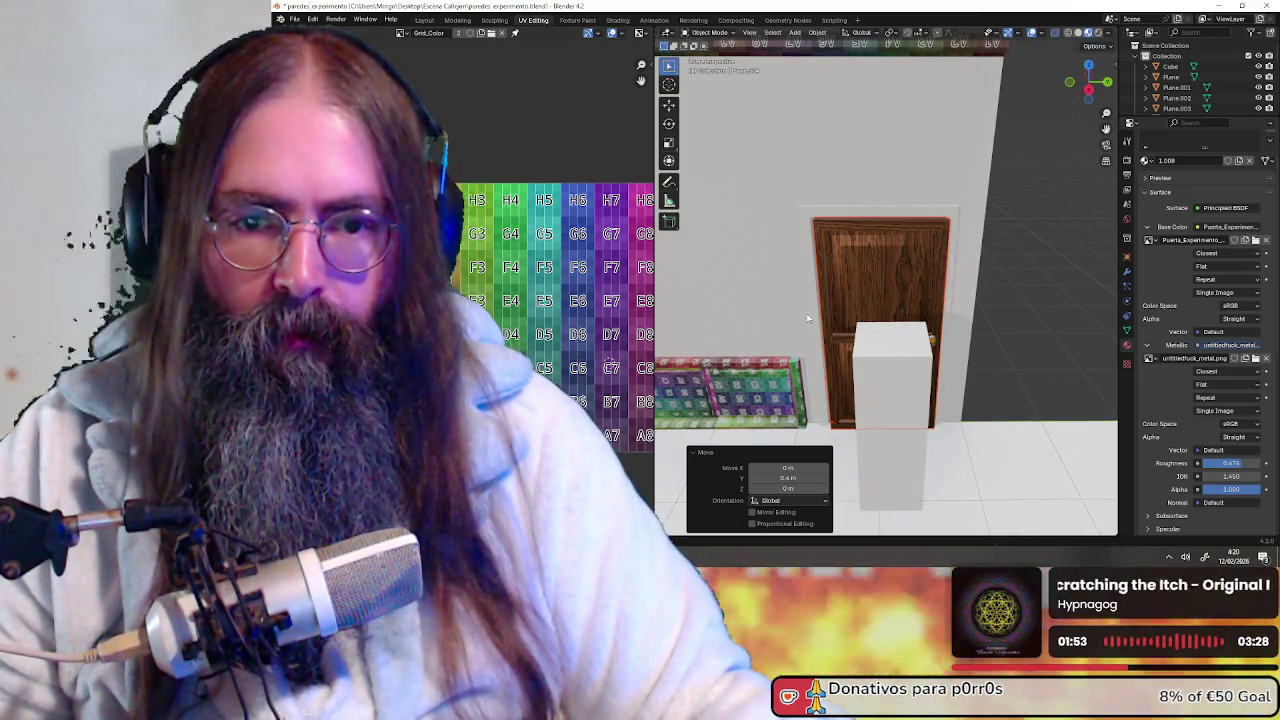
scroll(890, 300, up, 2)
scroll(881, 288, up, 2)
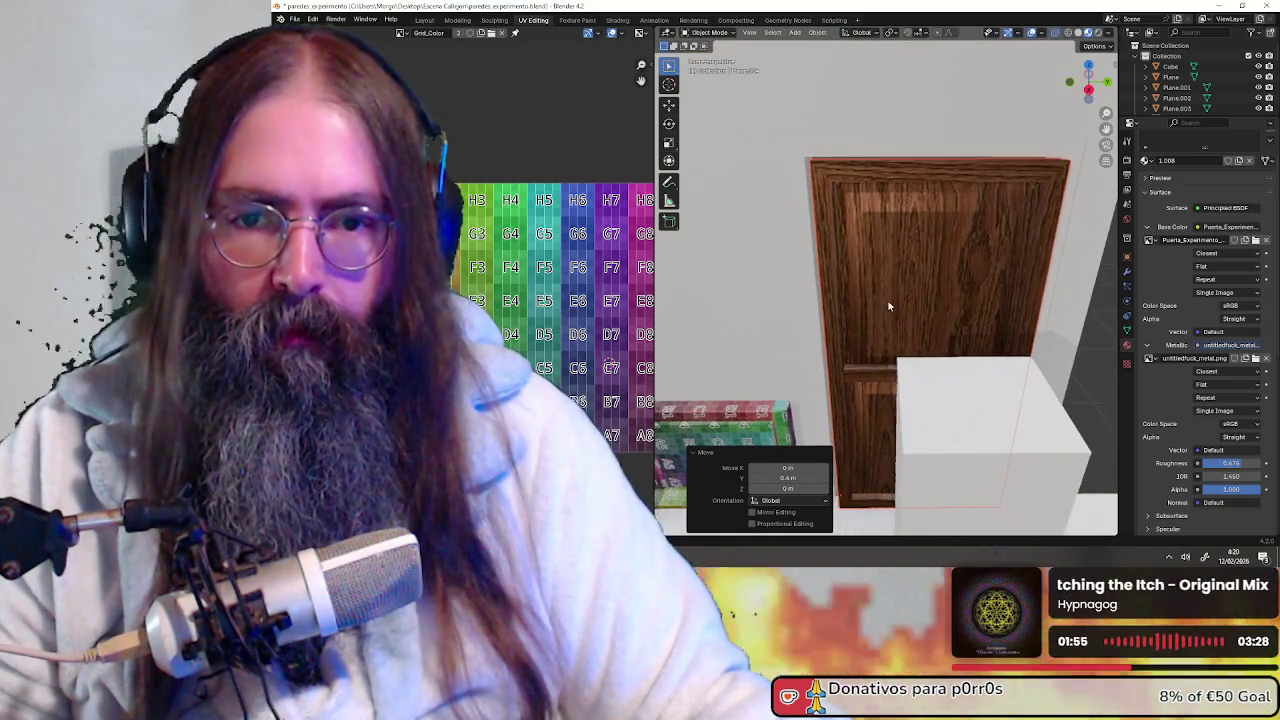
key(g)
key(y)
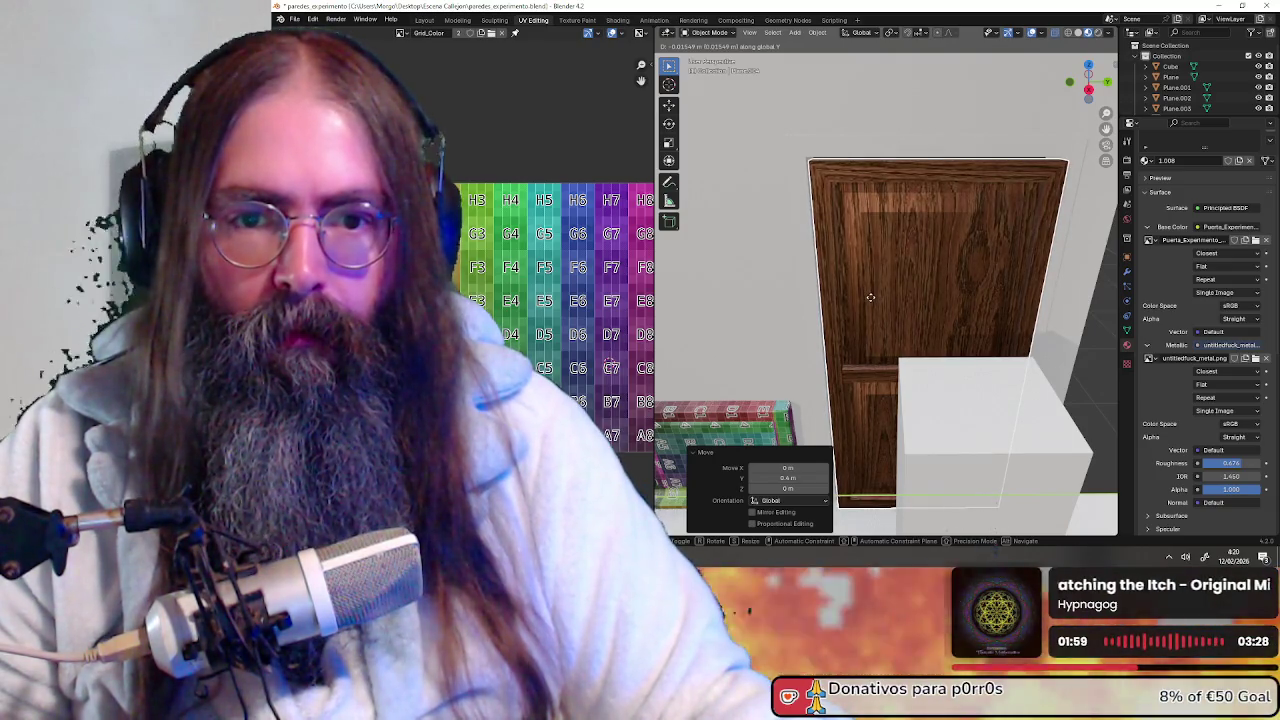
click(870, 297)
mouse_move(871, 300)
middle_down()
mouse_move(1008, 299)
mouse_move(818, 295)
mouse_move(946, 322)
middle_up()
Shift the door along X into the doorway beside the white pillar
key(g)
key(x)
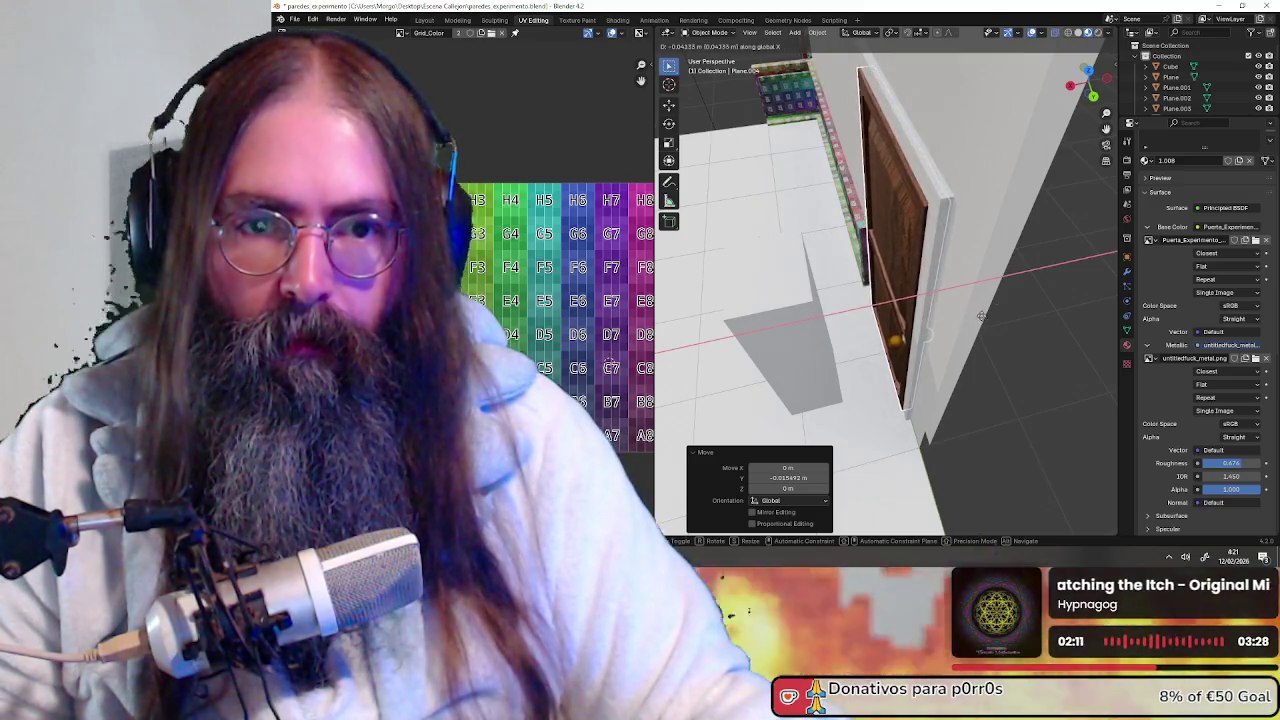
click(993, 314)
mouse_move(993, 314)
middle_down()
mouse_move(953, 295)
mouse_move(981, 289)
mouse_move(924, 293)
mouse_move(985, 289)
middle_up()
key(g)
key(x)
click(1019, 301)
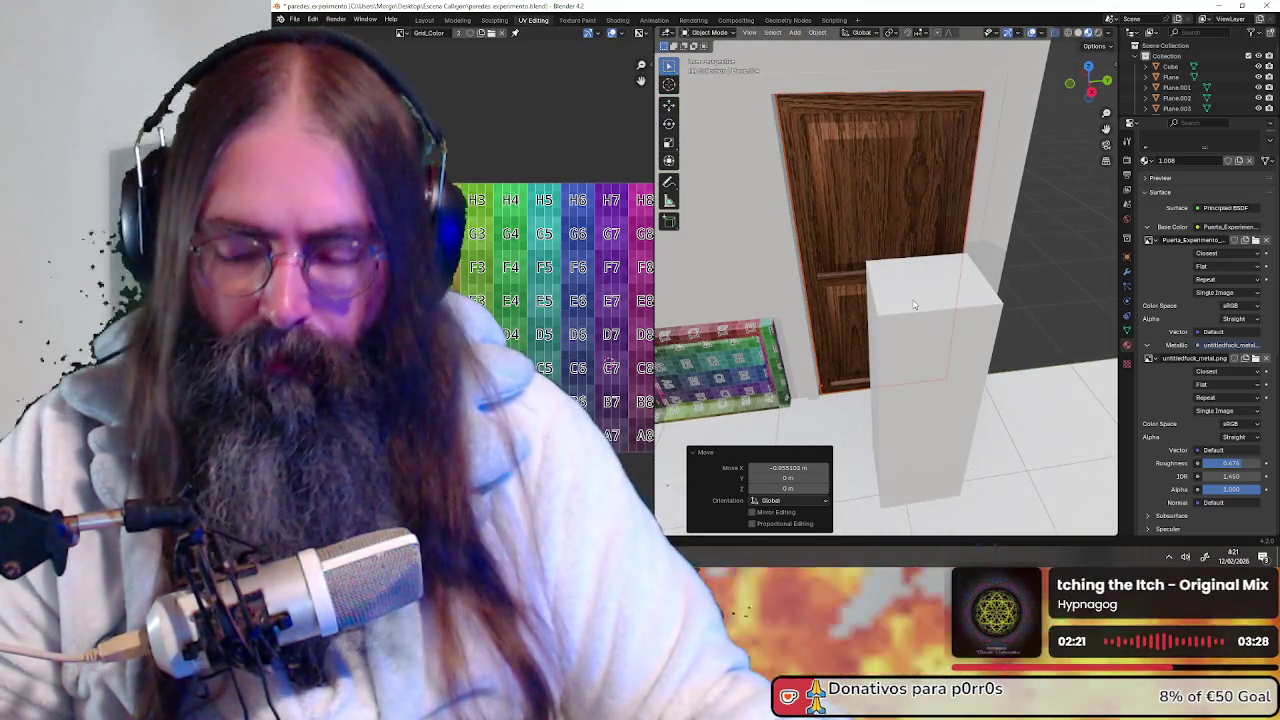
Start a Z rotation of the door, then cancel it, leaving it unrotated
key(r)
key(z)
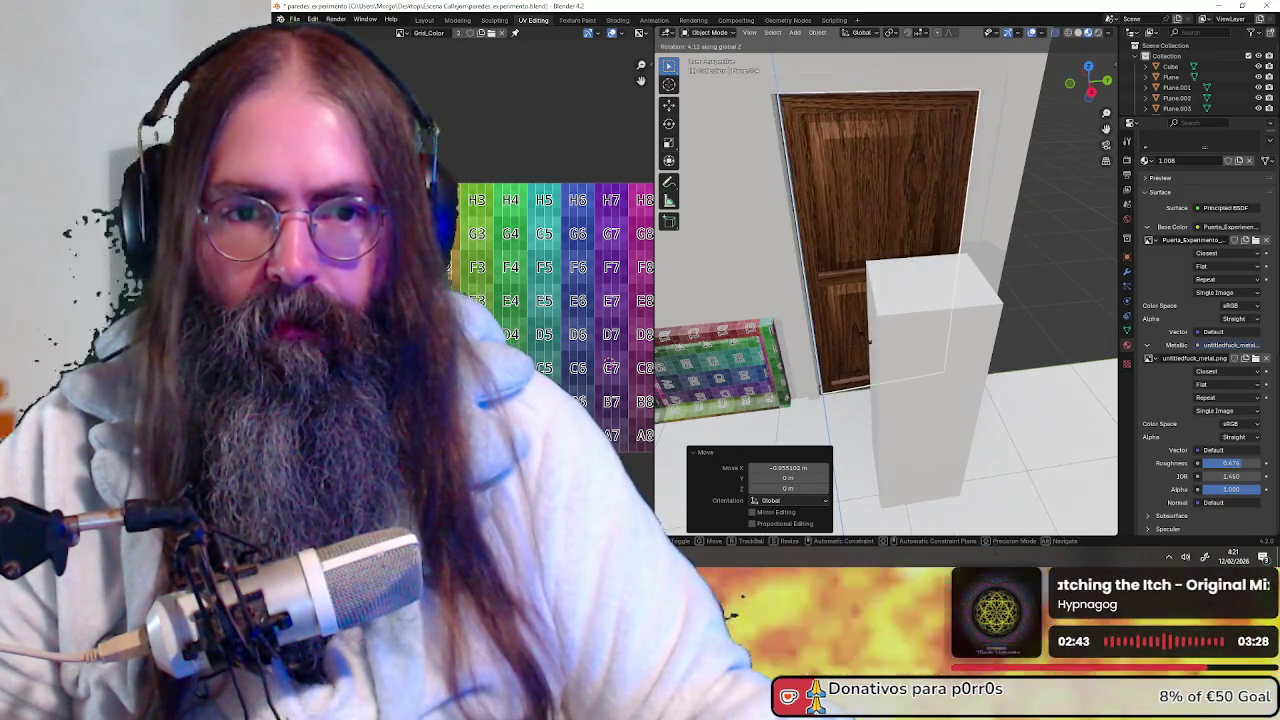
key(Escape)
scroll(850, 360, up, 2)
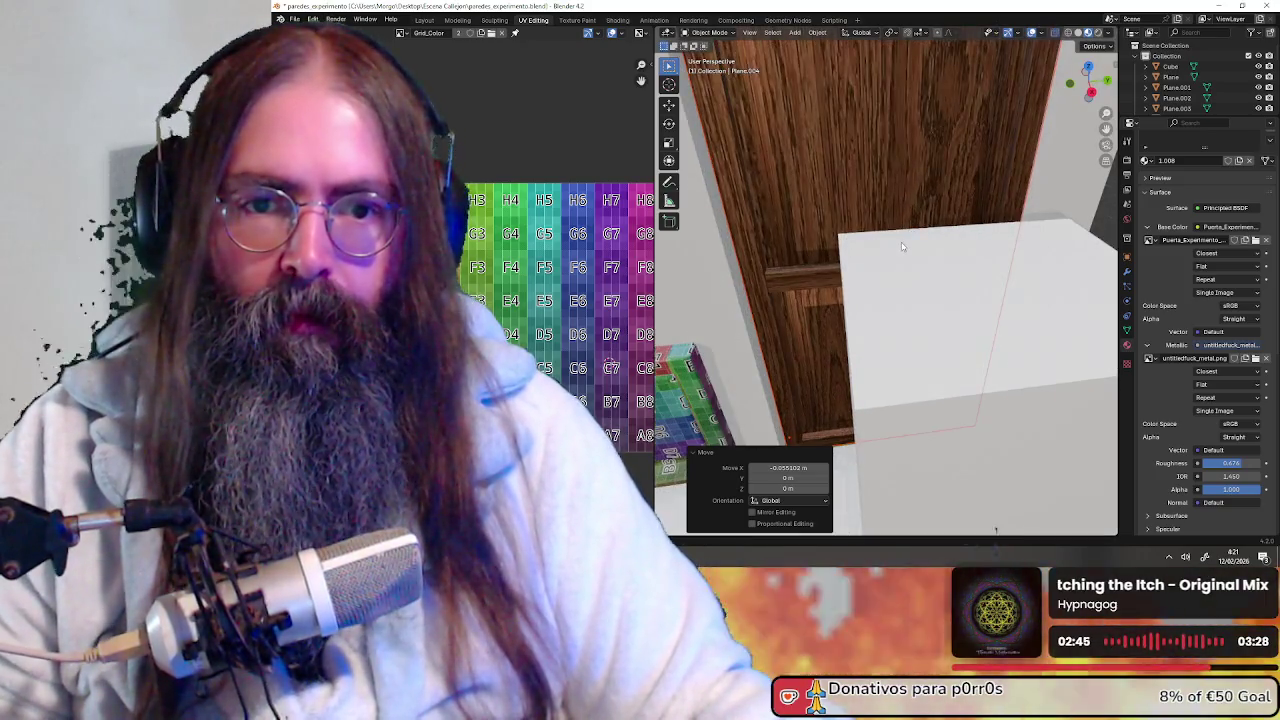
scroll(840, 371, up, 2)
scroll(840, 371, down, 2)
scroll(857, 326, down, 2)
scroll(872, 255, down, 4)
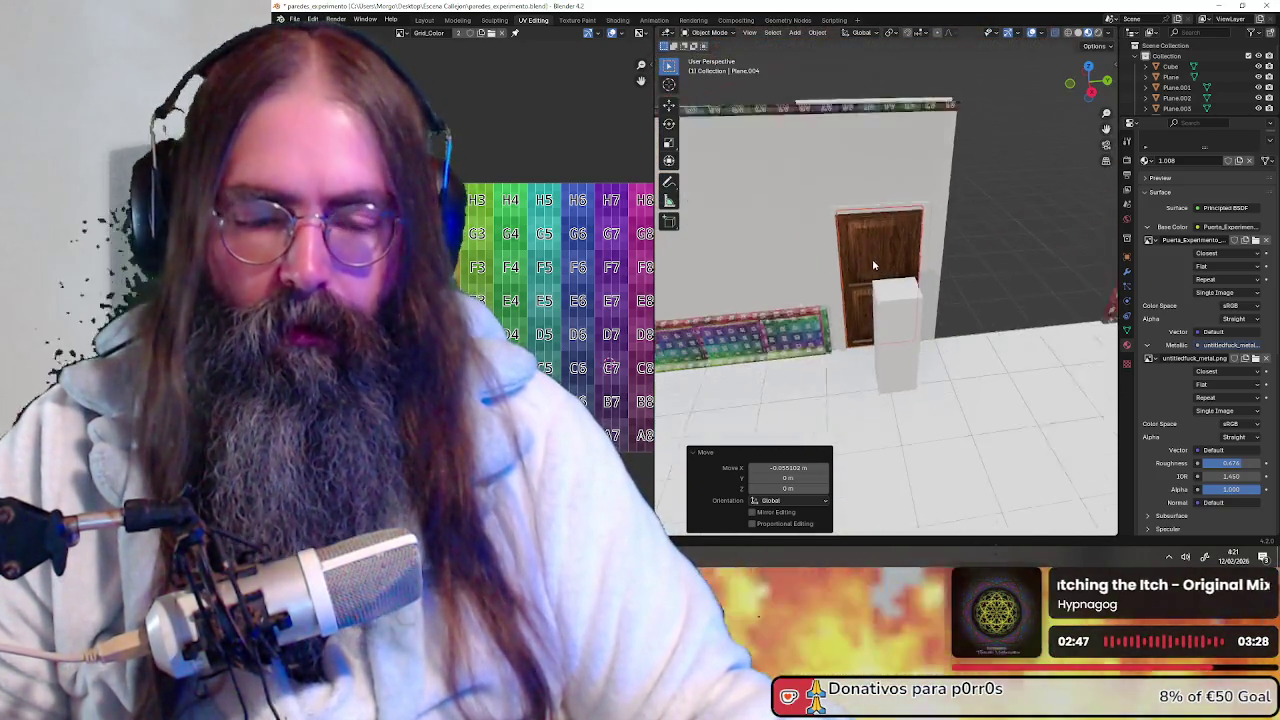
scroll(872, 258, down, 2)
Bring the door, panels and pillar into view and select the baseboard panel wall
middle_drag(756, 334, 877, 306)
scroll(871, 305, up, 3)
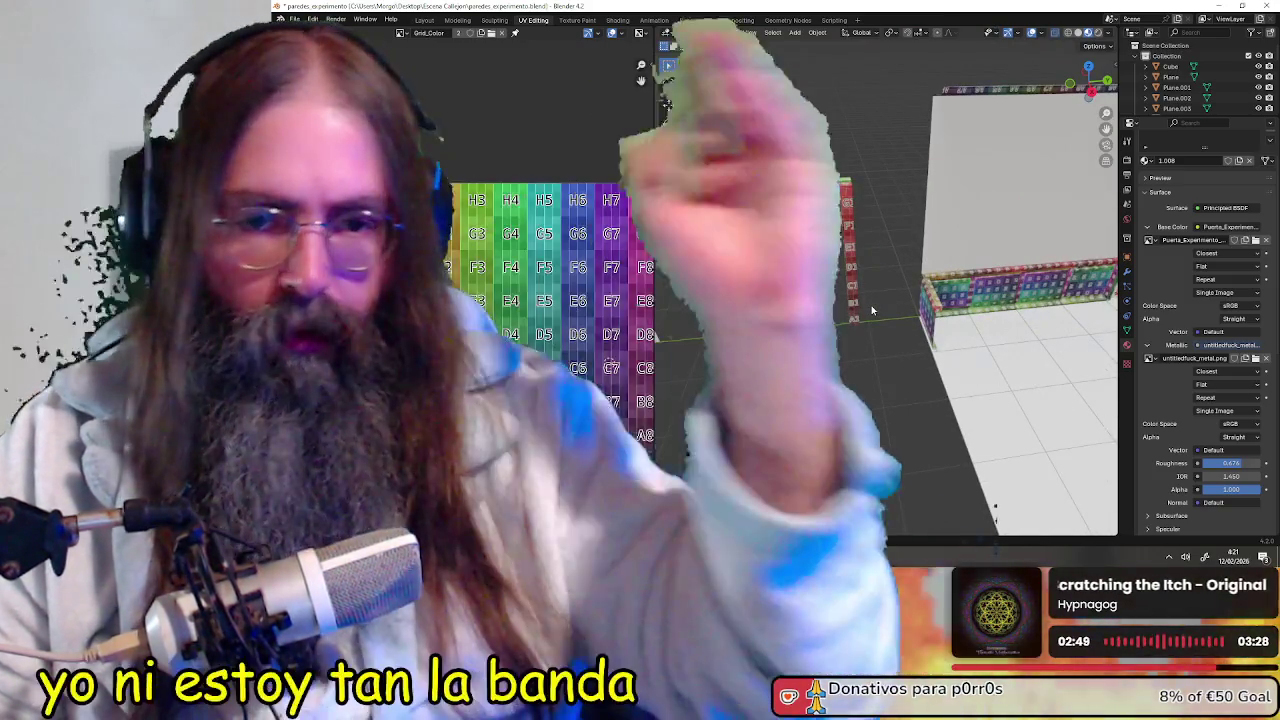
scroll(871, 305, down, 4)
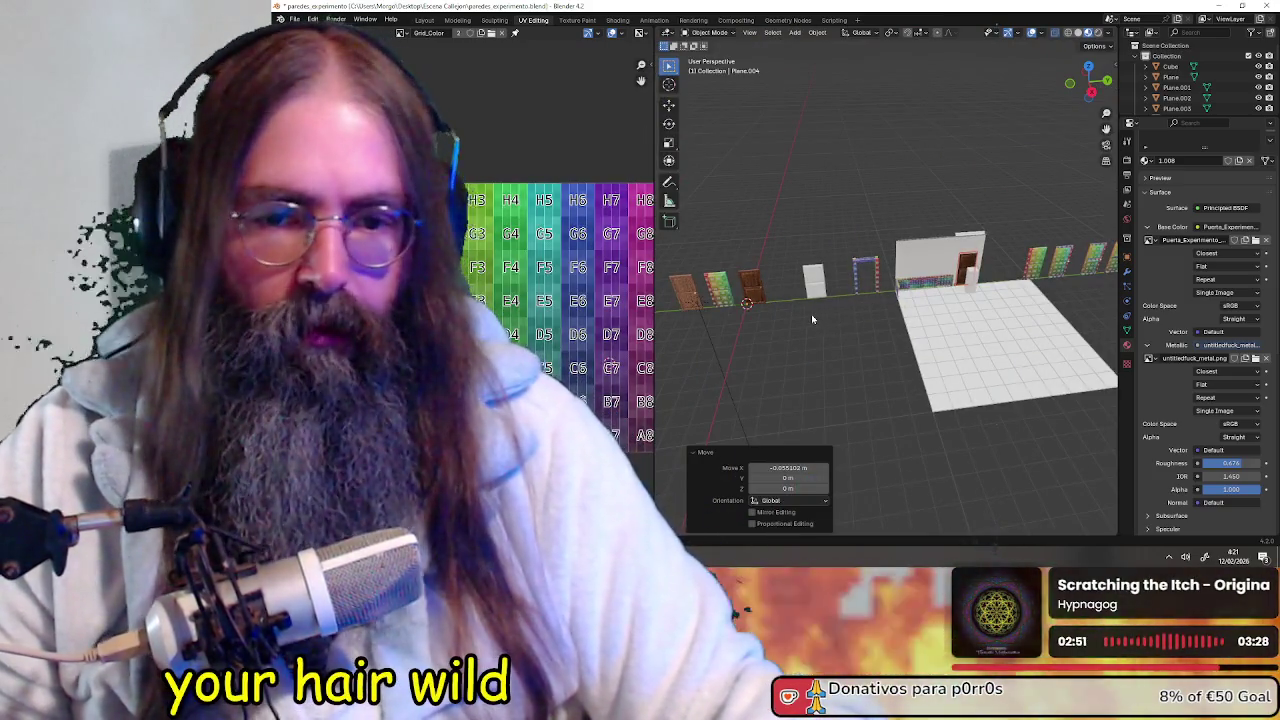
middle_drag(829, 320, 761, 314)
scroll(810, 313, up, 3)
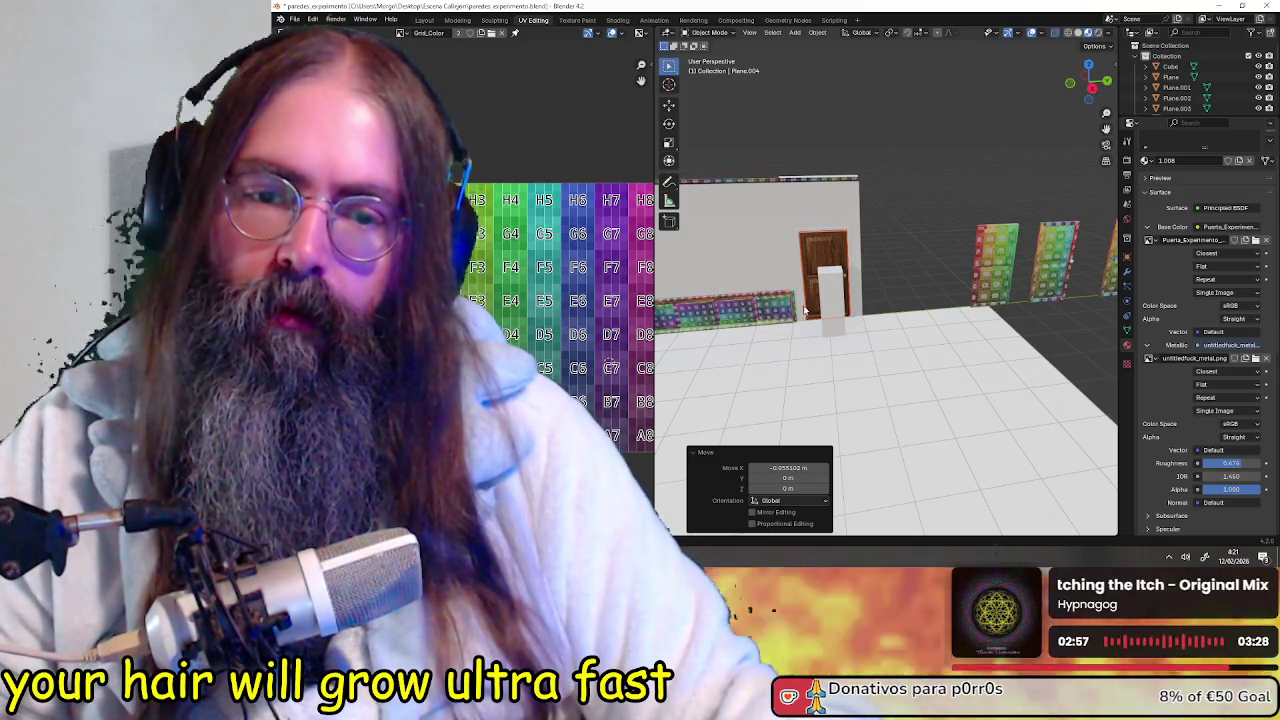
middle_drag(805, 312, 780, 295)
scroll(769, 283, up, 3)
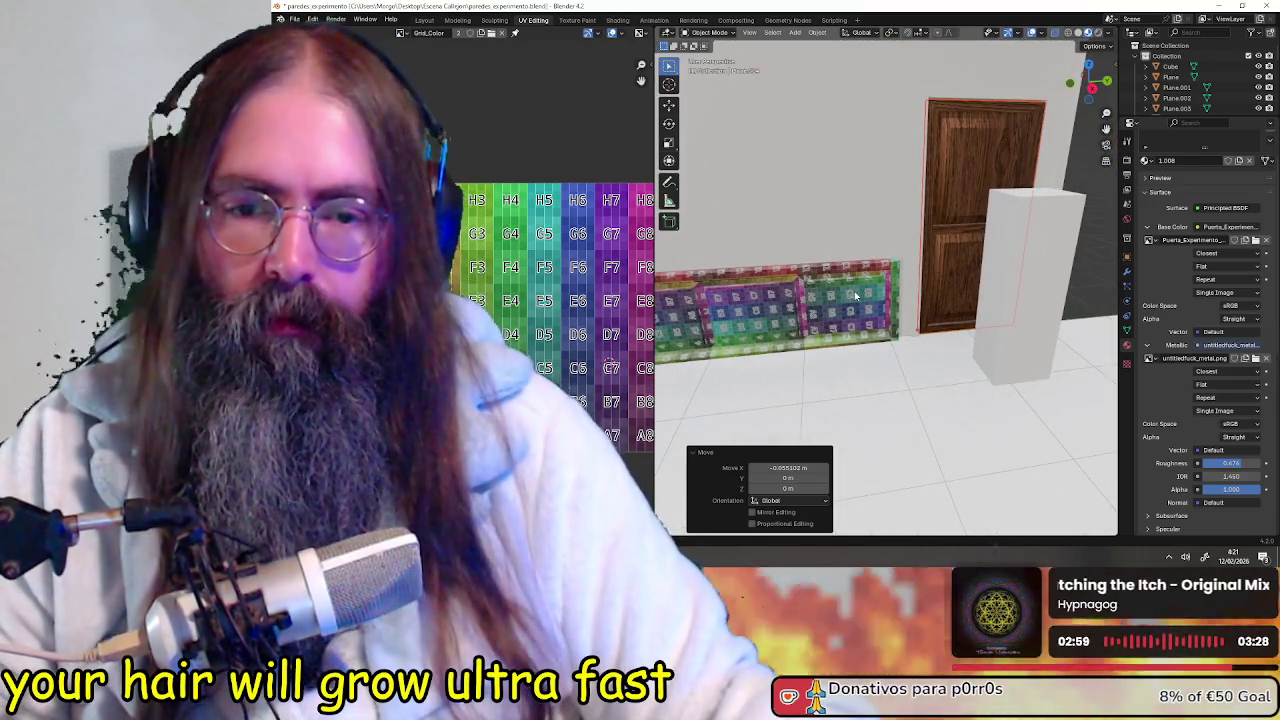
click(852, 294)
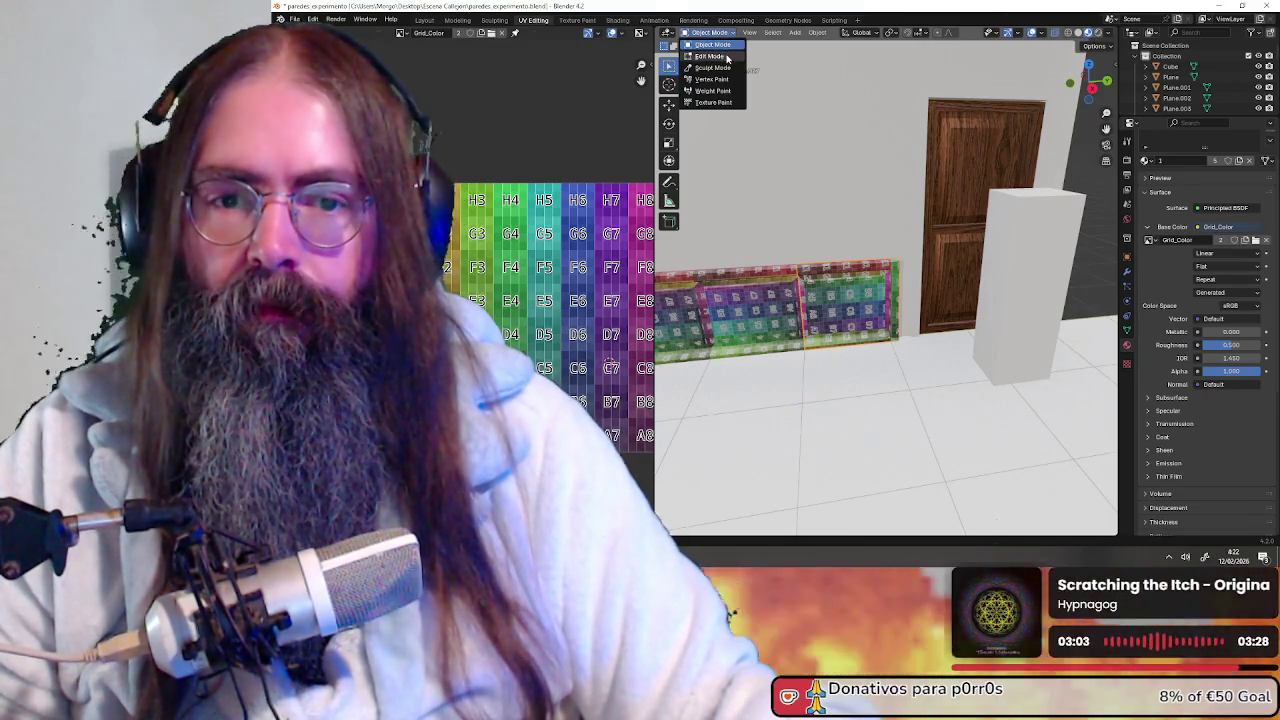
Enter Edit Mode and select the front baseboard panel face
click(727, 57)
scroll(838, 285, up, 2)
click(839, 318)
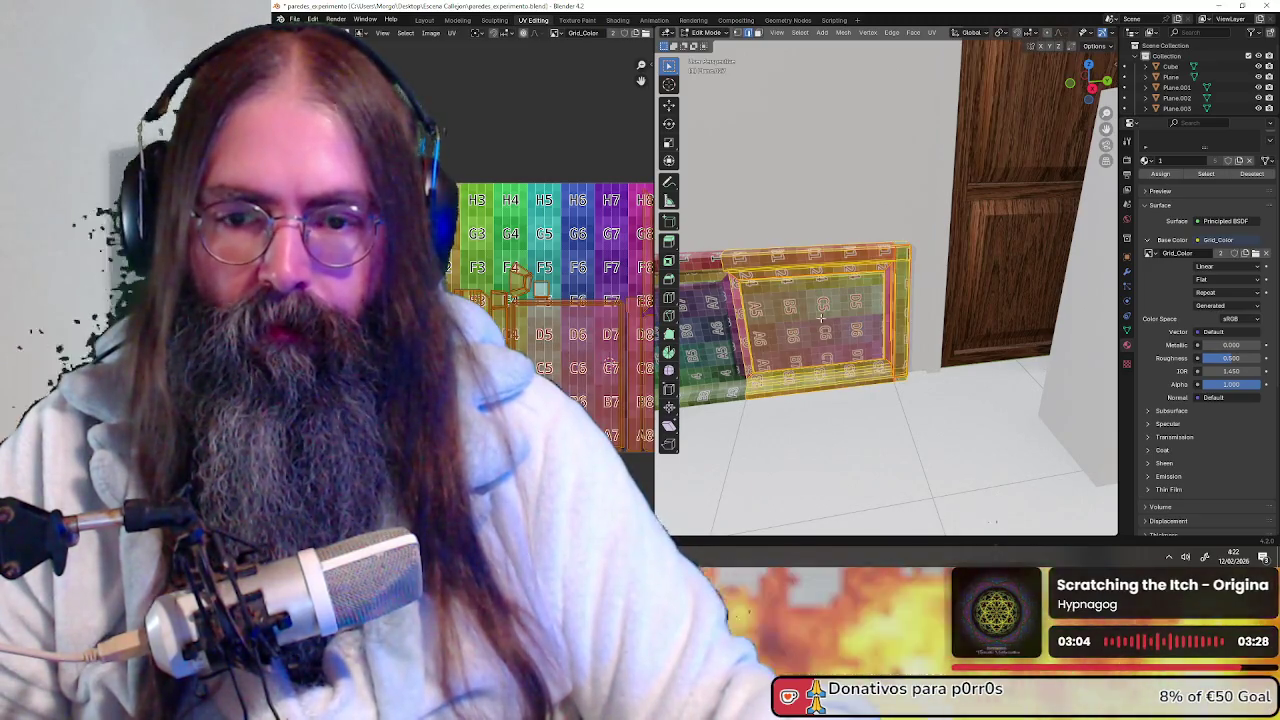
scroll(547, 346, down, 2)
scroll(547, 346, down, 1)
scroll(547, 346, down, 1)
scroll(547, 346, up, 2)
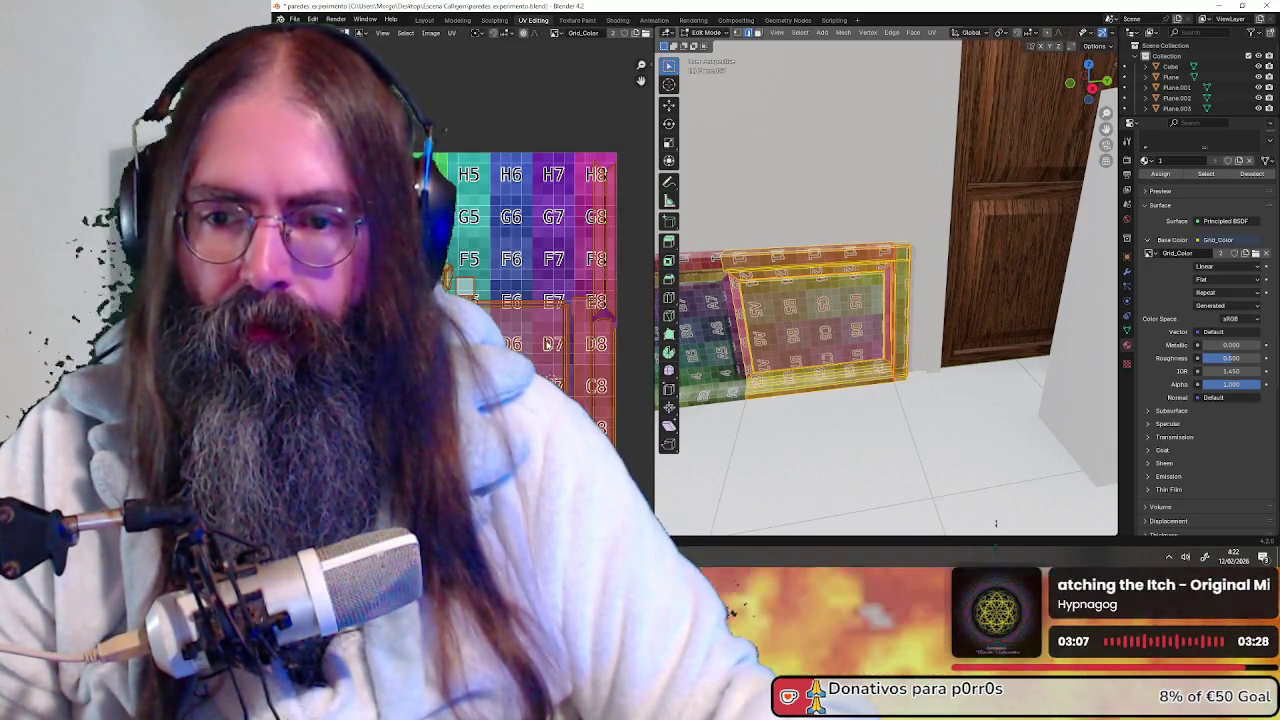
scroll(948, 302, down, 2)
scroll(948, 302, down, 1)
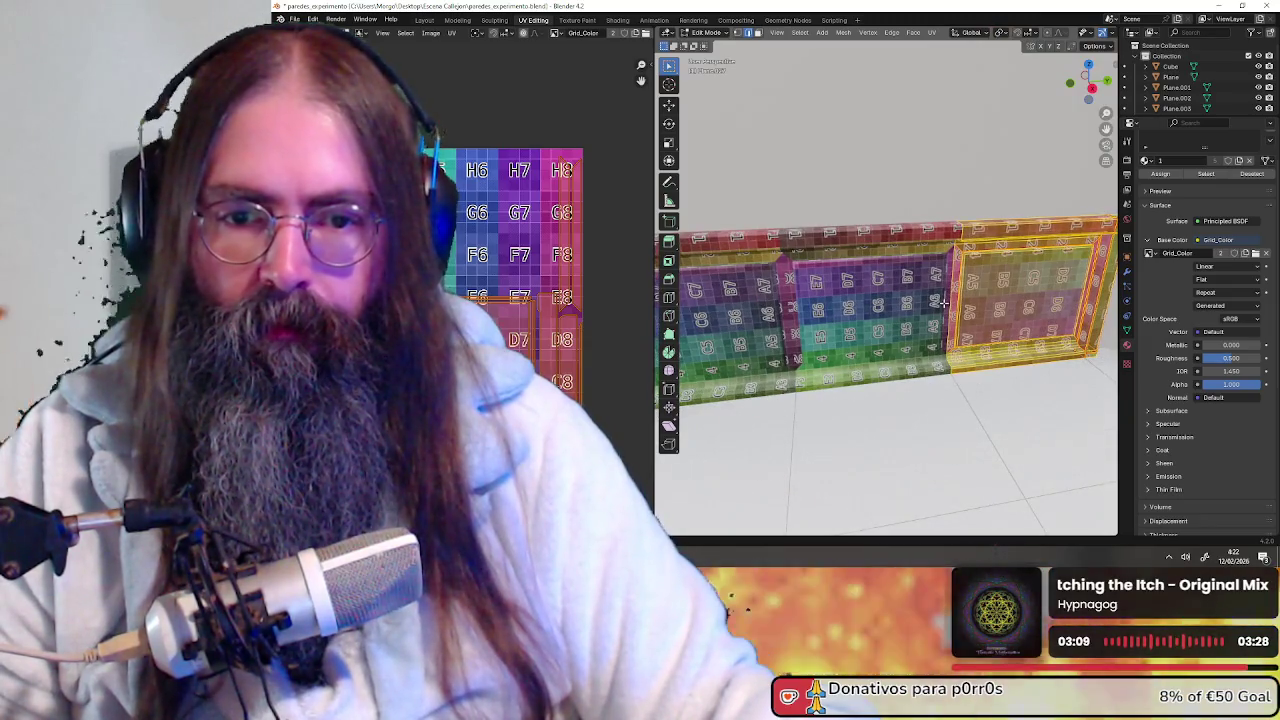
scroll(943, 302, down, 2)
Centre the selected panel and start a 1024×1024 PNG UV layout export
middle_drag(943, 302, 984, 296)
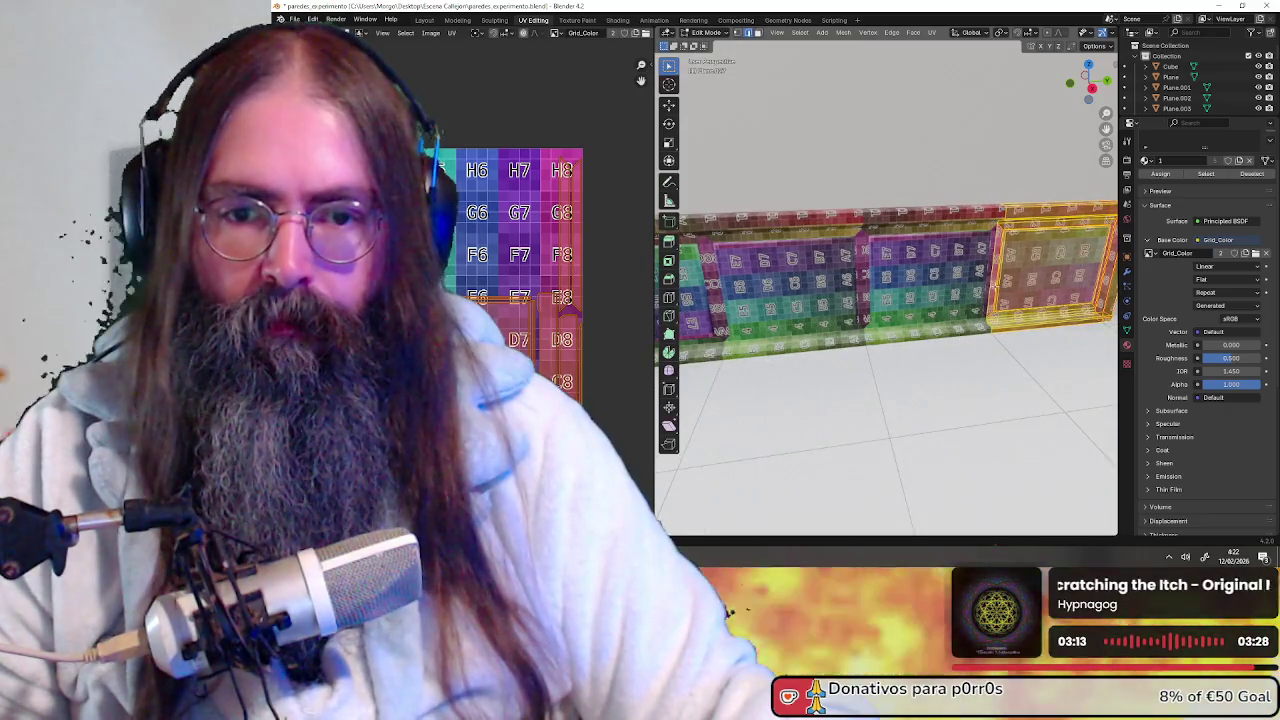
mouse_move(769, 300)
shift+middle_down()
mouse_move(913, 242)
mouse_move(913, 257)
shift+middle_up()
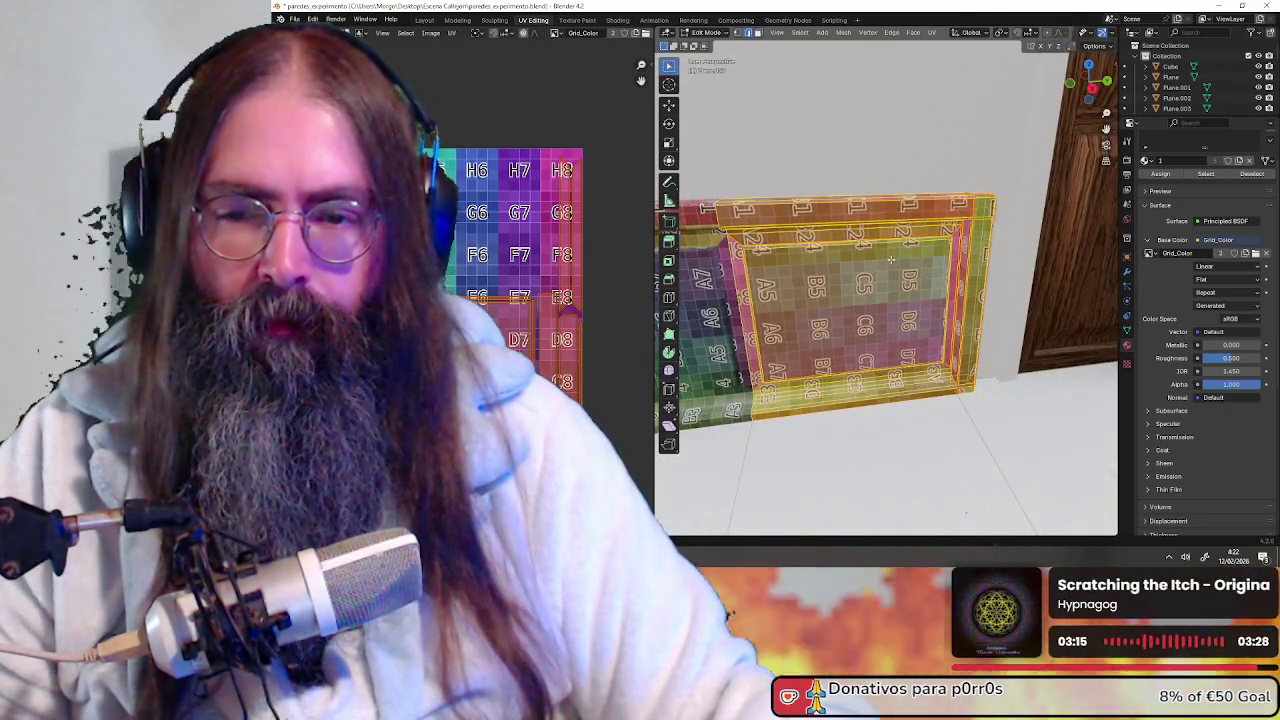
scroll(463, 170, down, 2)
click(453, 34)
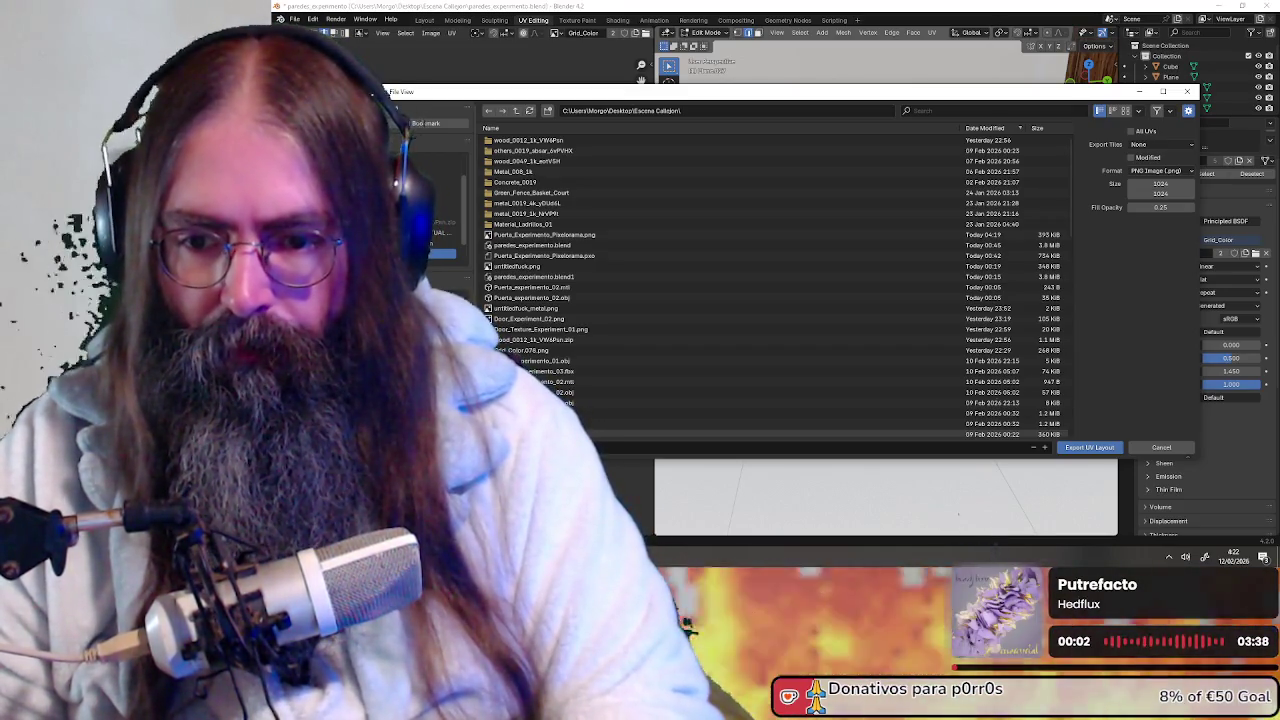
Close the UV layout export, switch to edge select, then move to Pixelorama
key(Return)
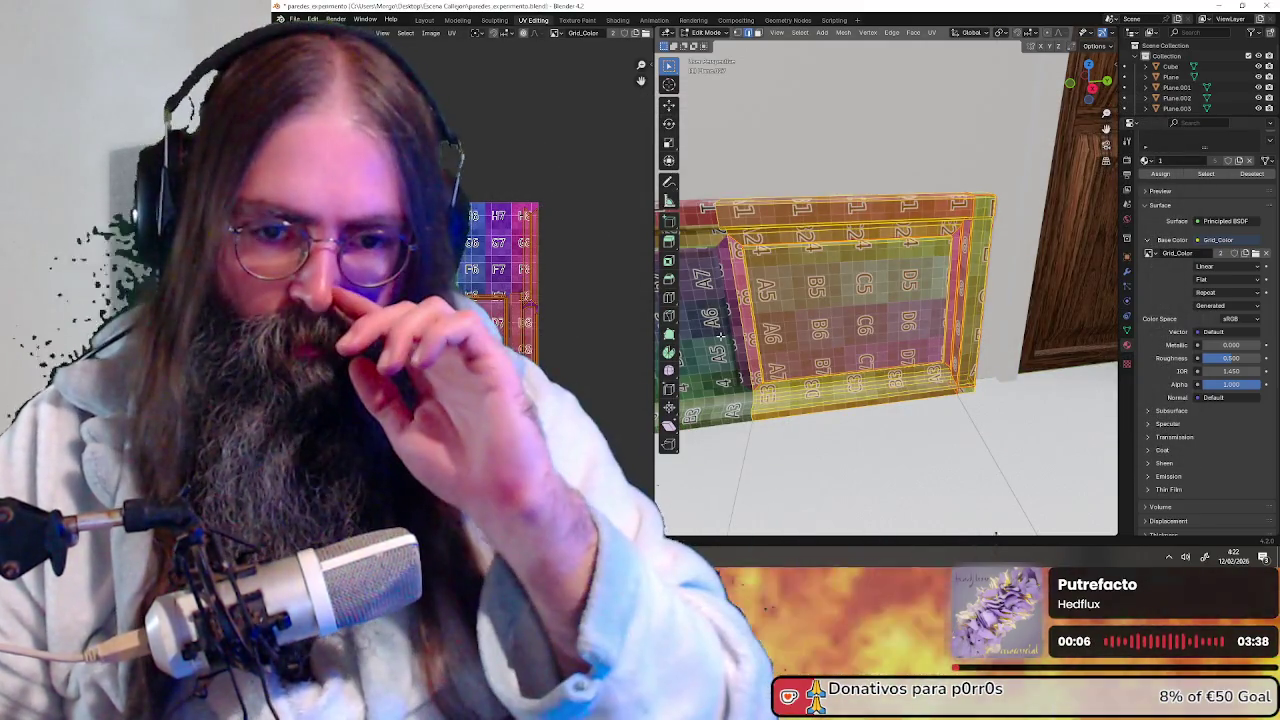
key(2)
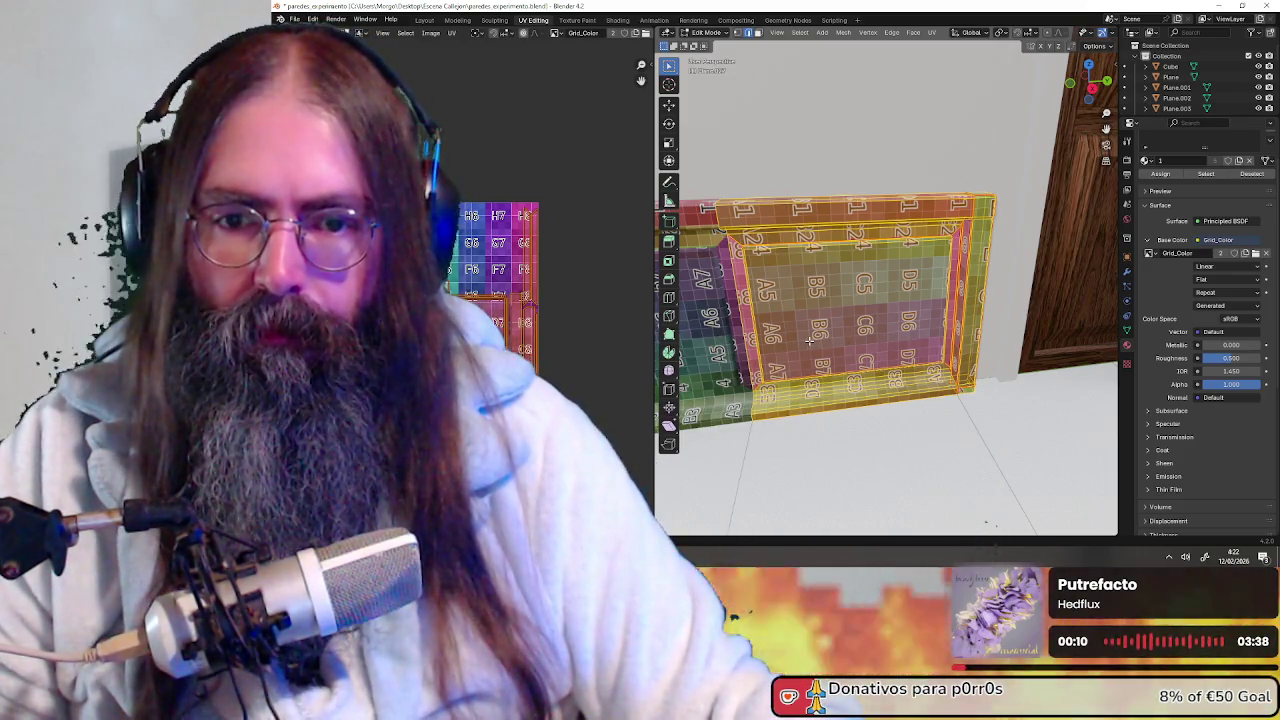
scroll(773, 362, down, 2)
middle_drag(773, 362, 832, 348)
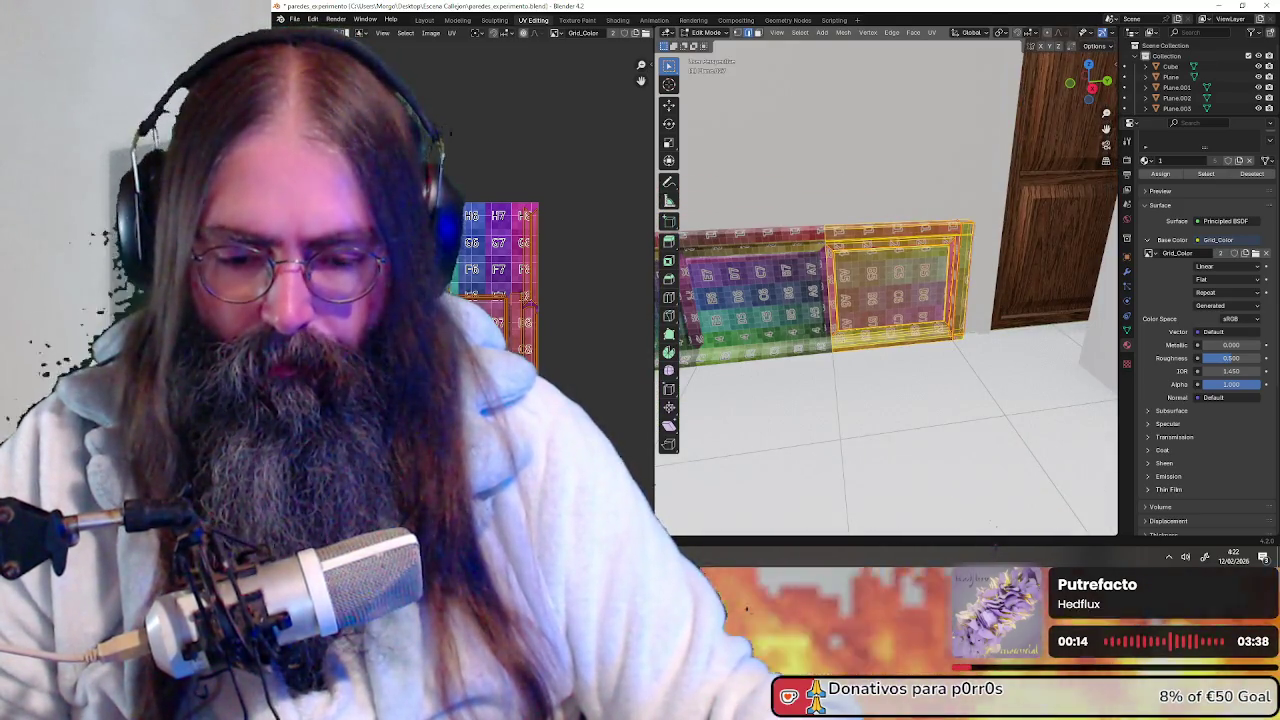
key(alt+Tab)
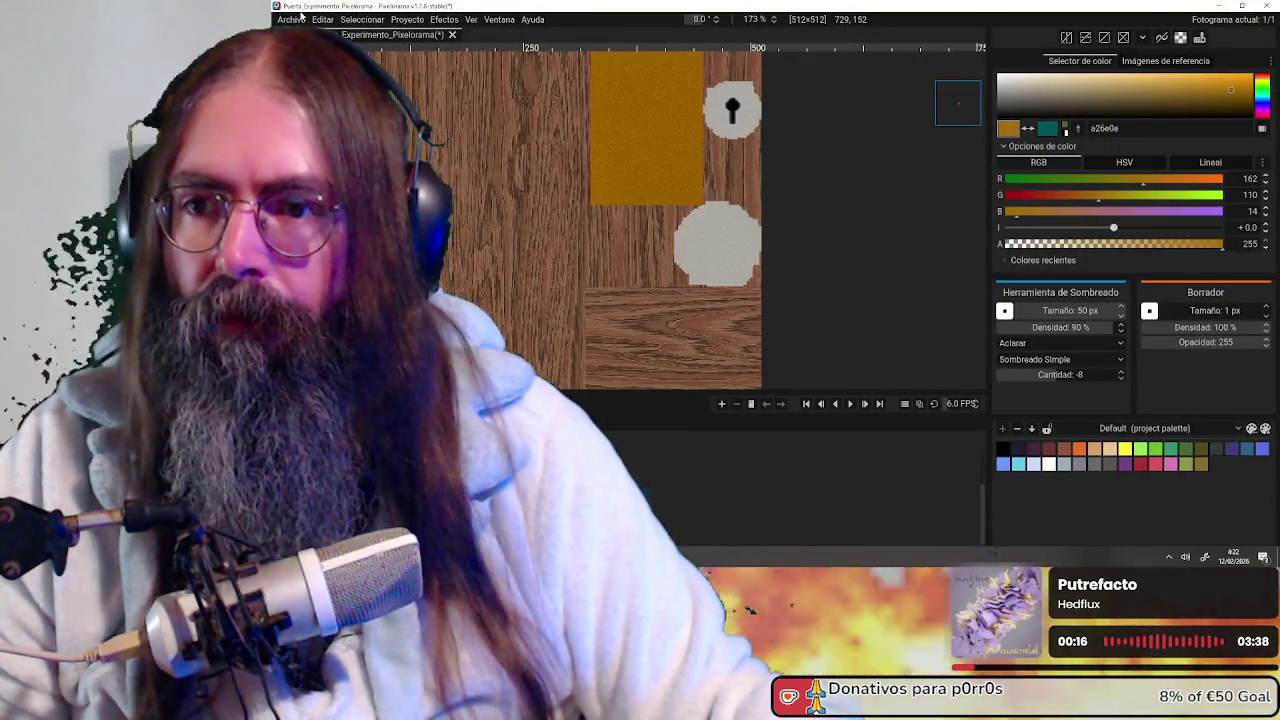
Bring up the open-file dialog and search for 'moldura'
click(293, 19)
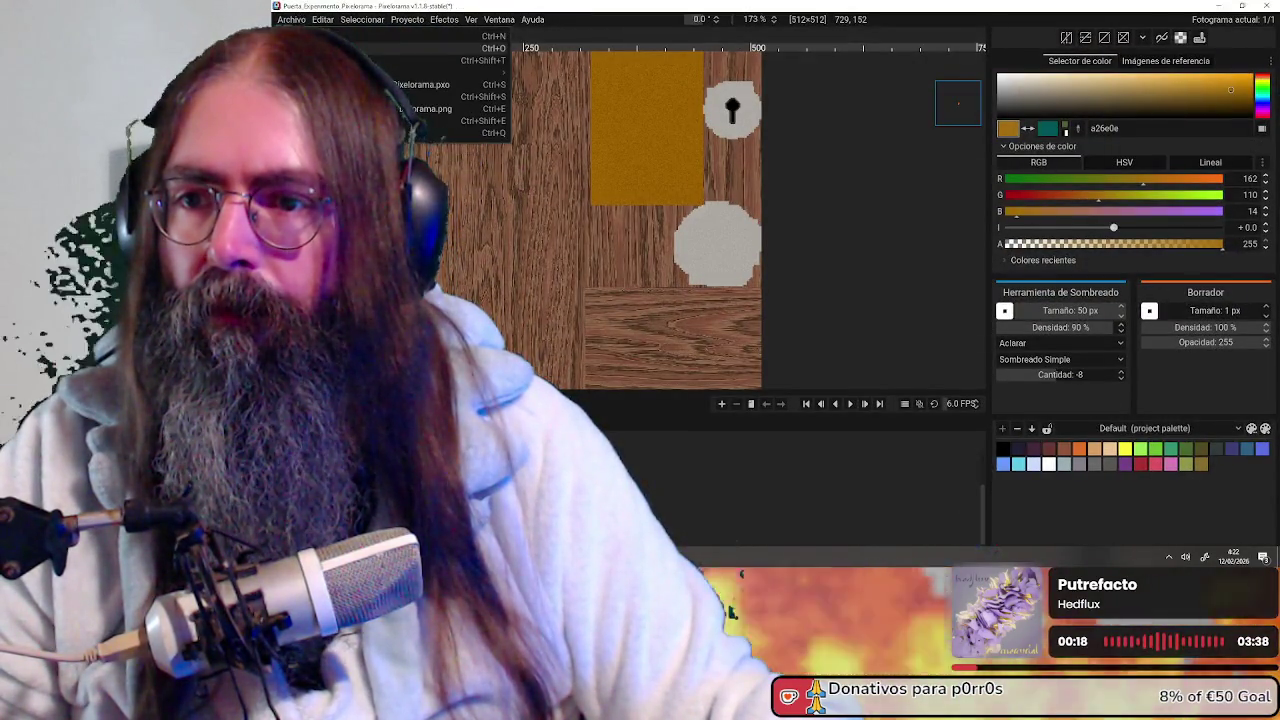
key(ctrl+o)
scroll(820, 272, down, 3)
scroll(815, 285, down, 1)
click(789, 349)
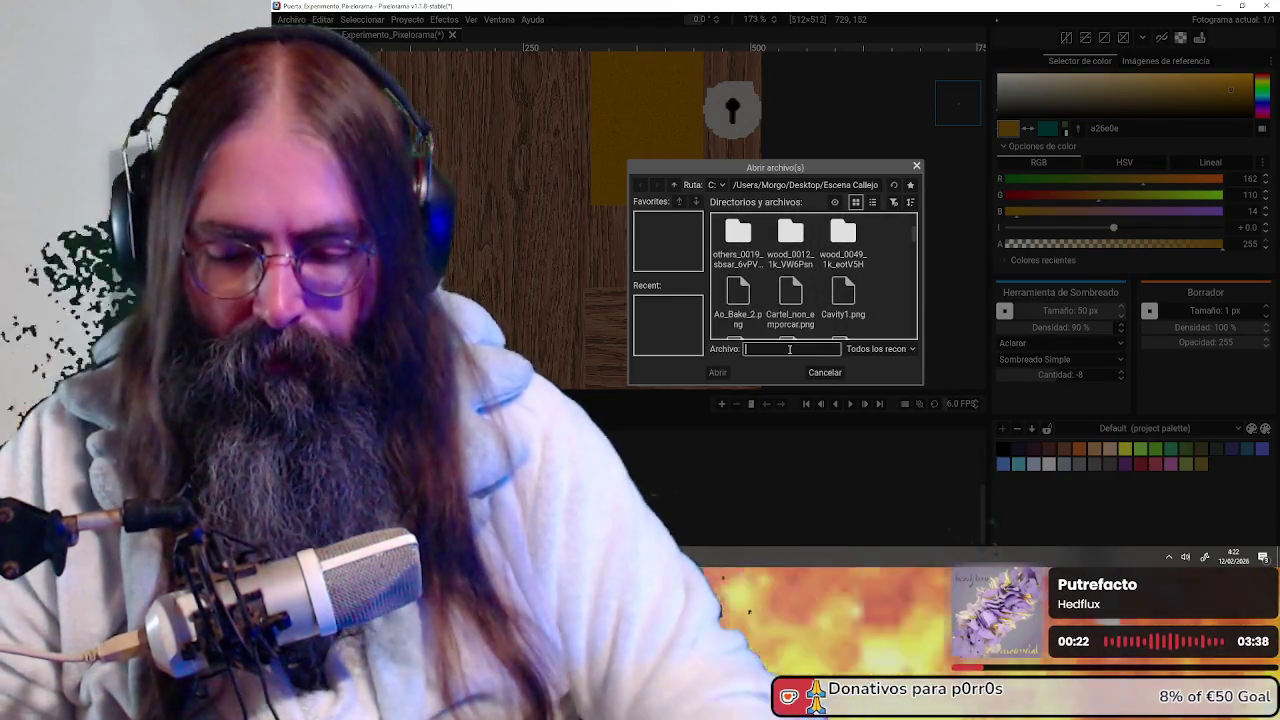
text(moldura)
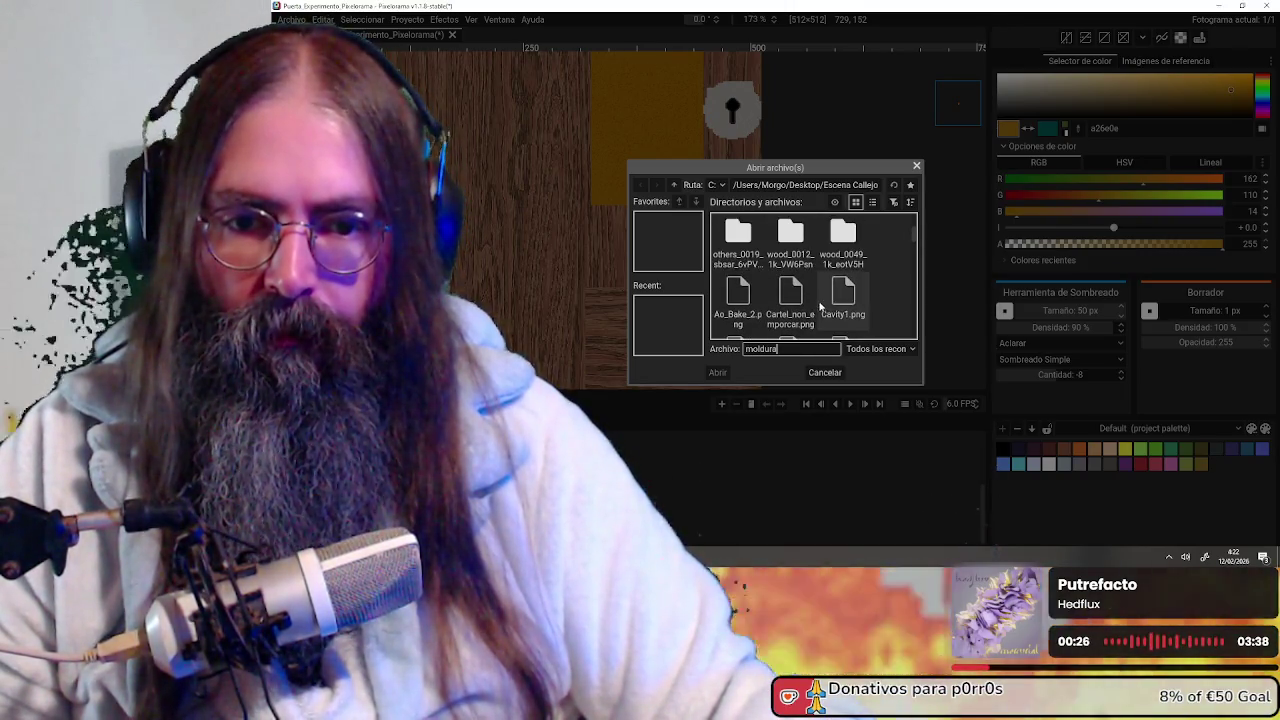
click(839, 300)
click(913, 249)
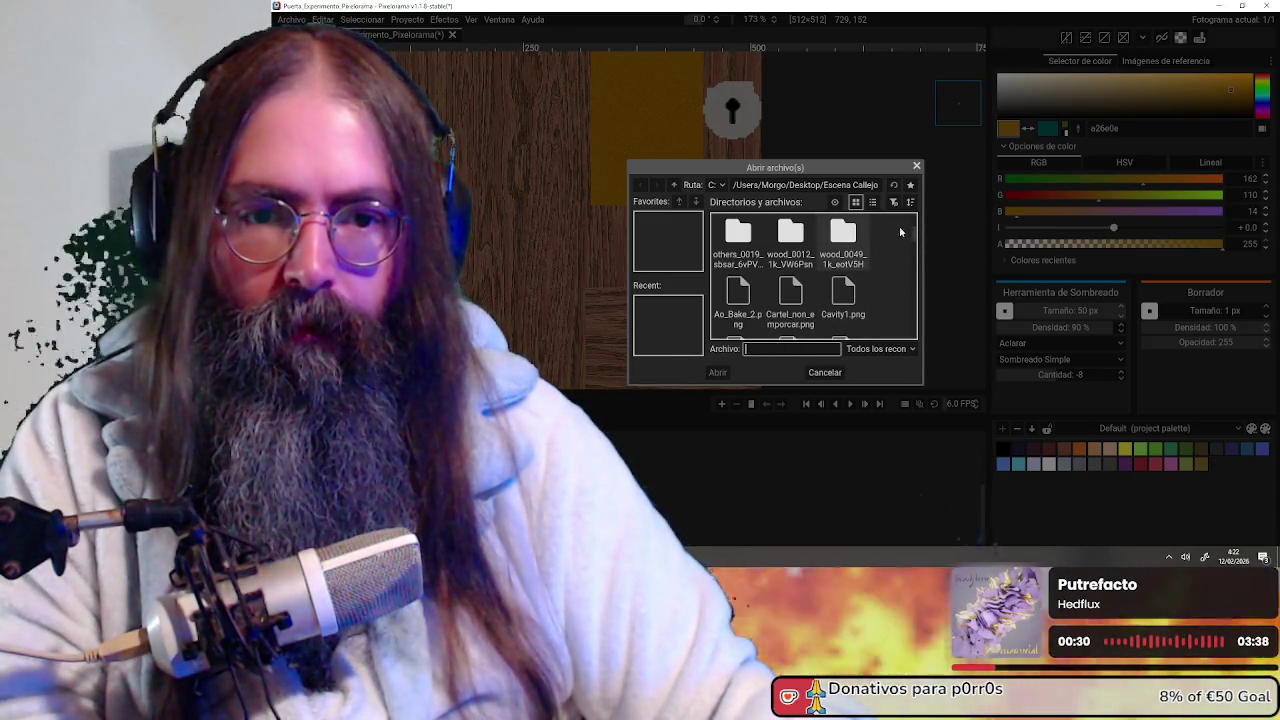
Sort files newest first and open Moldura_end.png as a new project
click(910, 203)
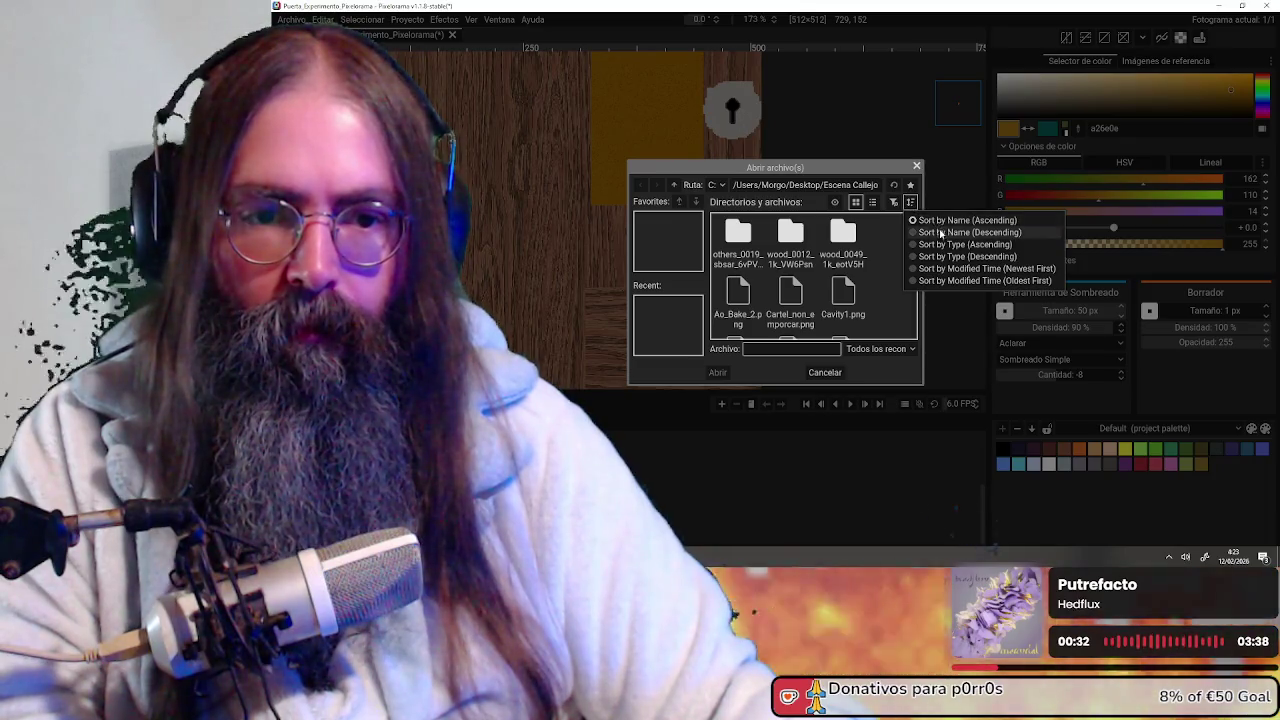
click(946, 268)
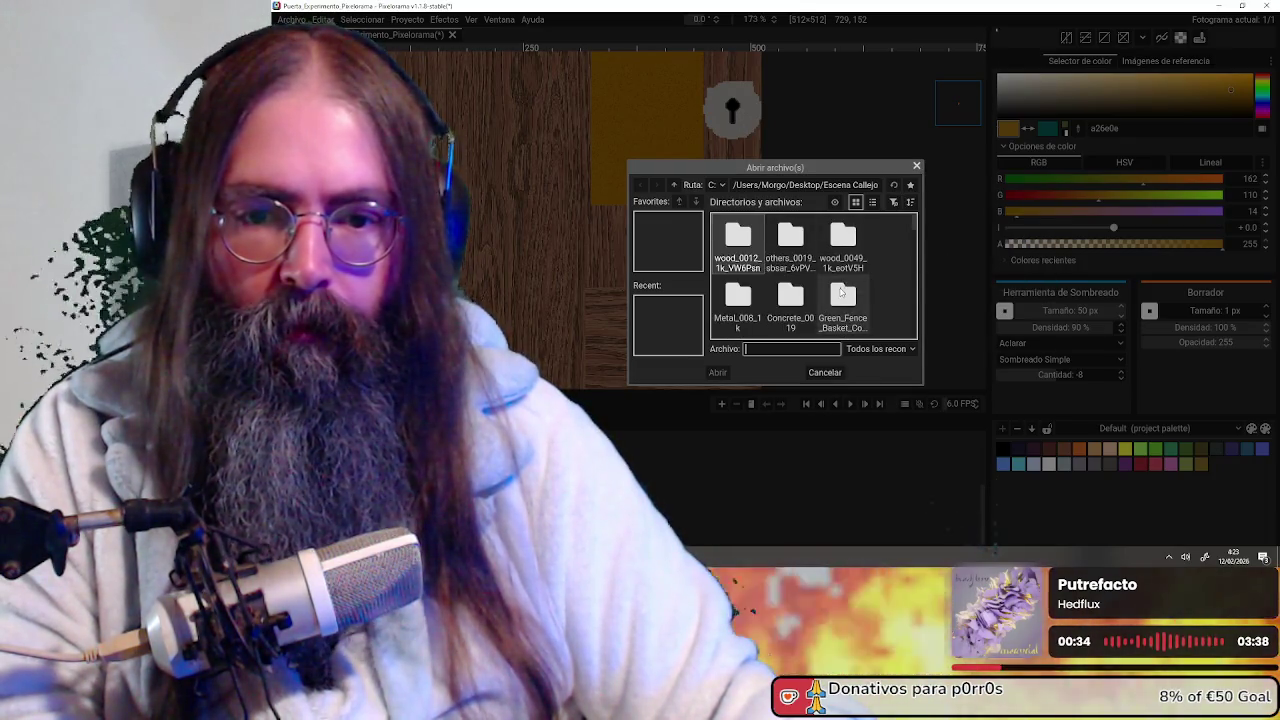
scroll(853, 297, down, 1)
scroll(853, 297, down, 1)
double_click(737, 308)
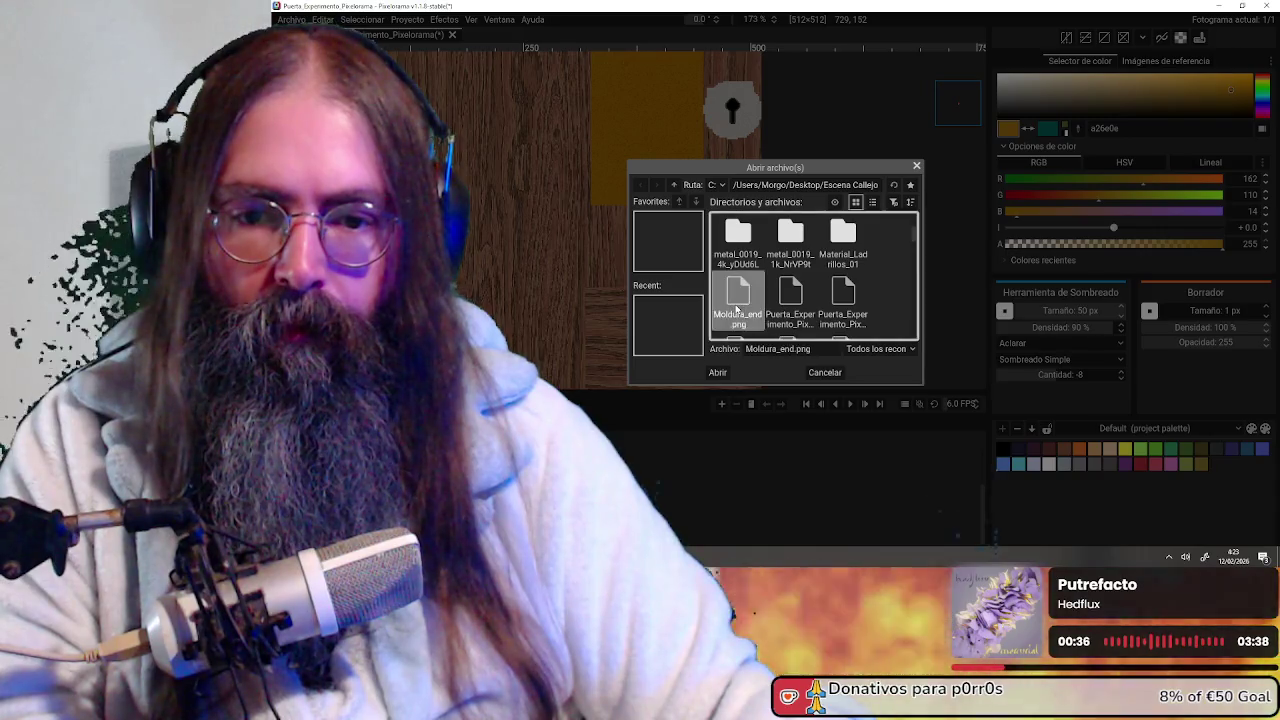
click(751, 403)
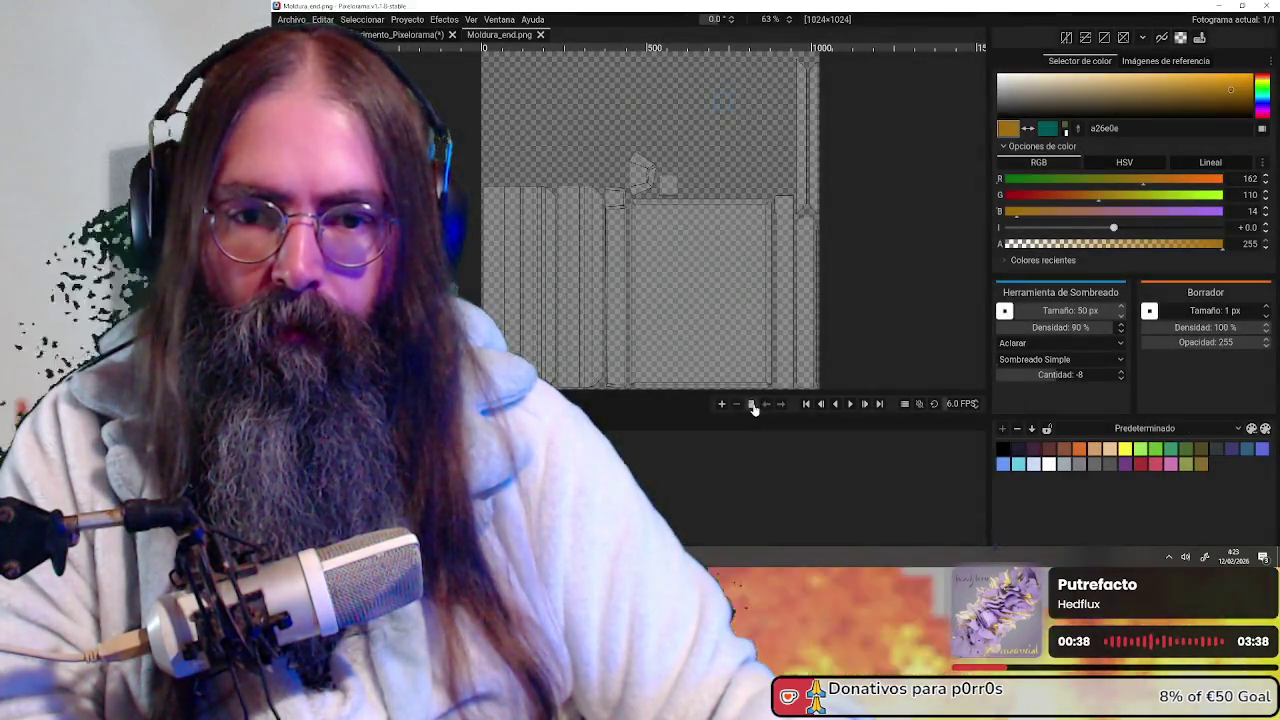
Zoom around Moldura_end.png to review its baseboard layout, then return to Blender
scroll(764, 262, up, 1)
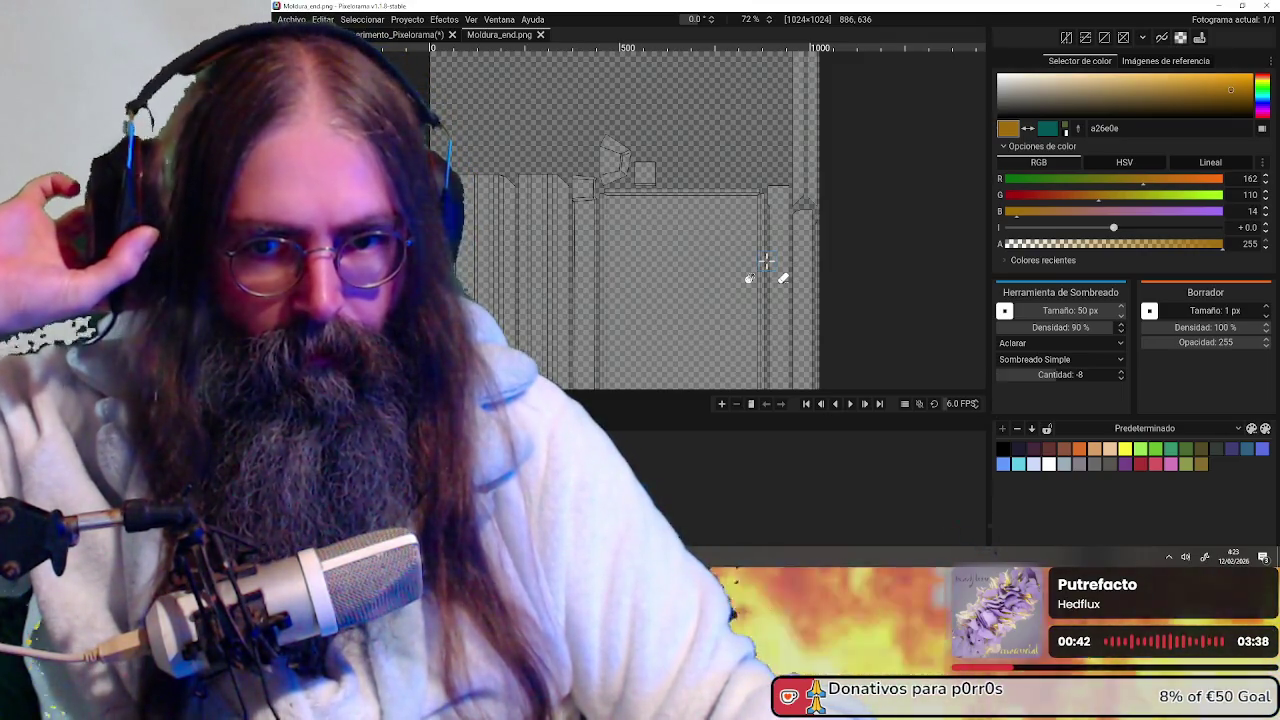
scroll(764, 262, down, 3)
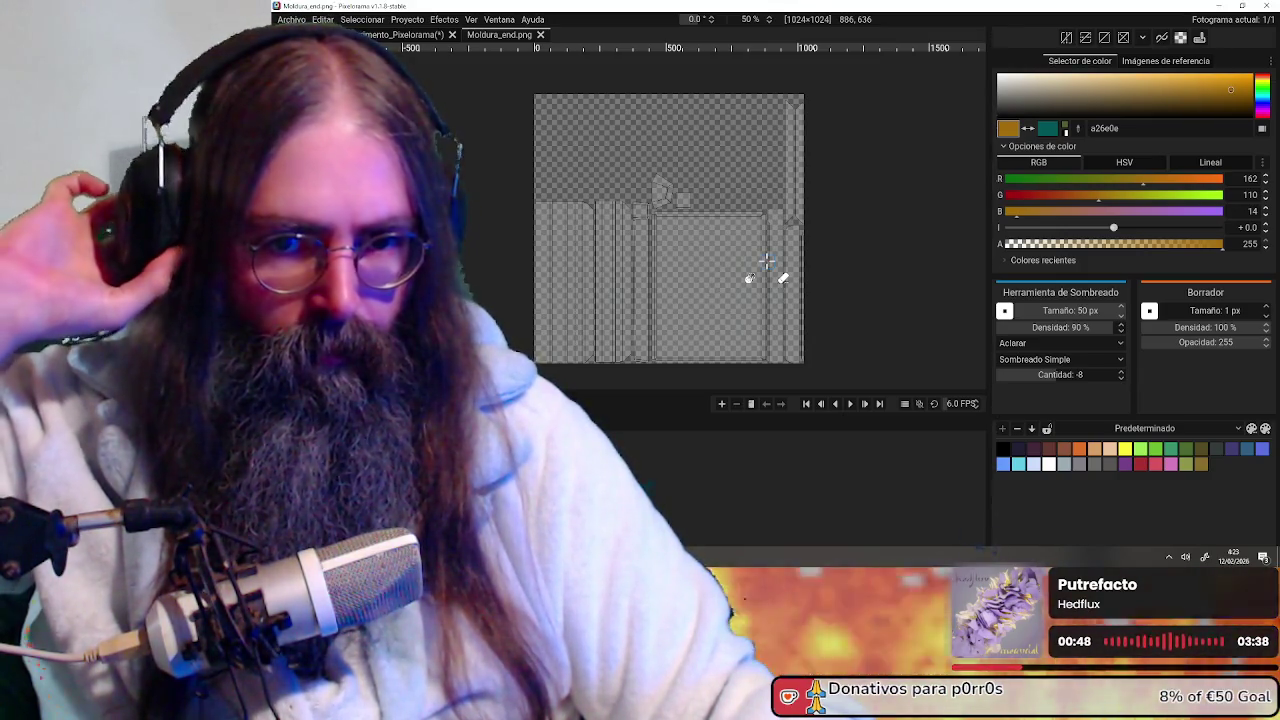
scroll(764, 262, up, 2)
scroll(764, 262, up, 4)
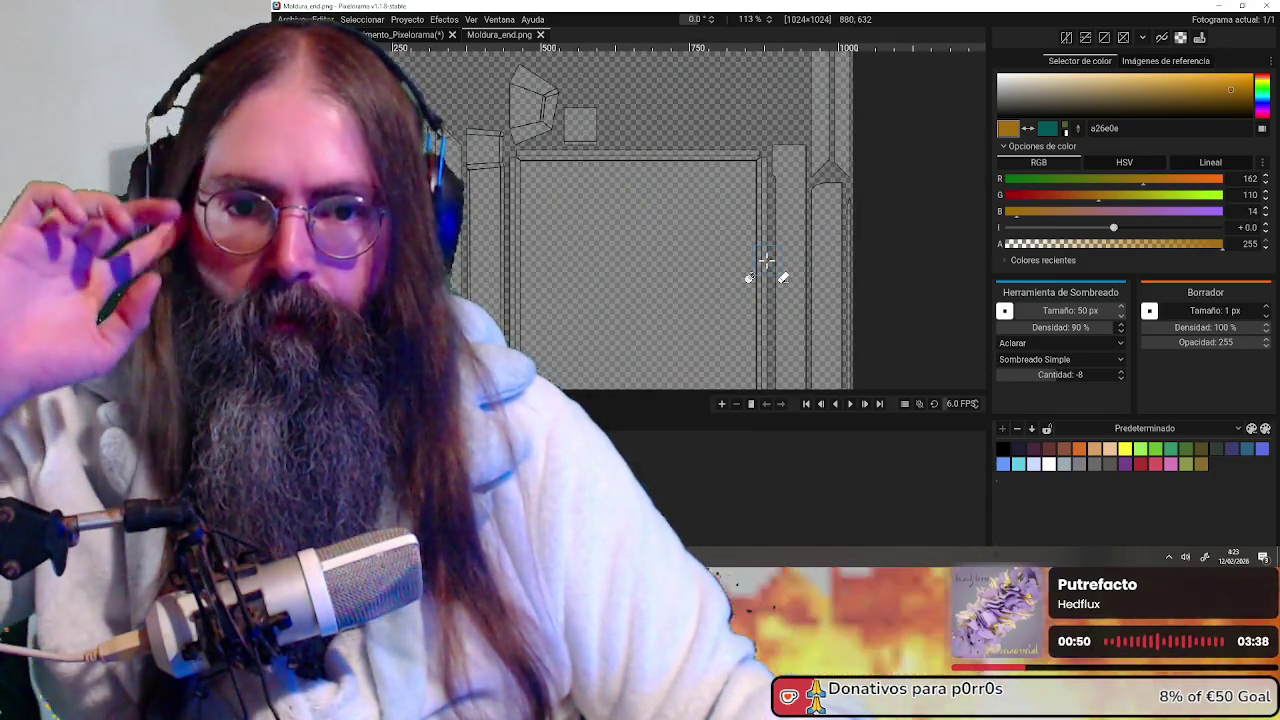
scroll(766, 262, down, 2)
scroll(766, 262, down, 2)
scroll(766, 262, up, 1)
scroll(762, 290, down, 1)
key(alt+Tab)
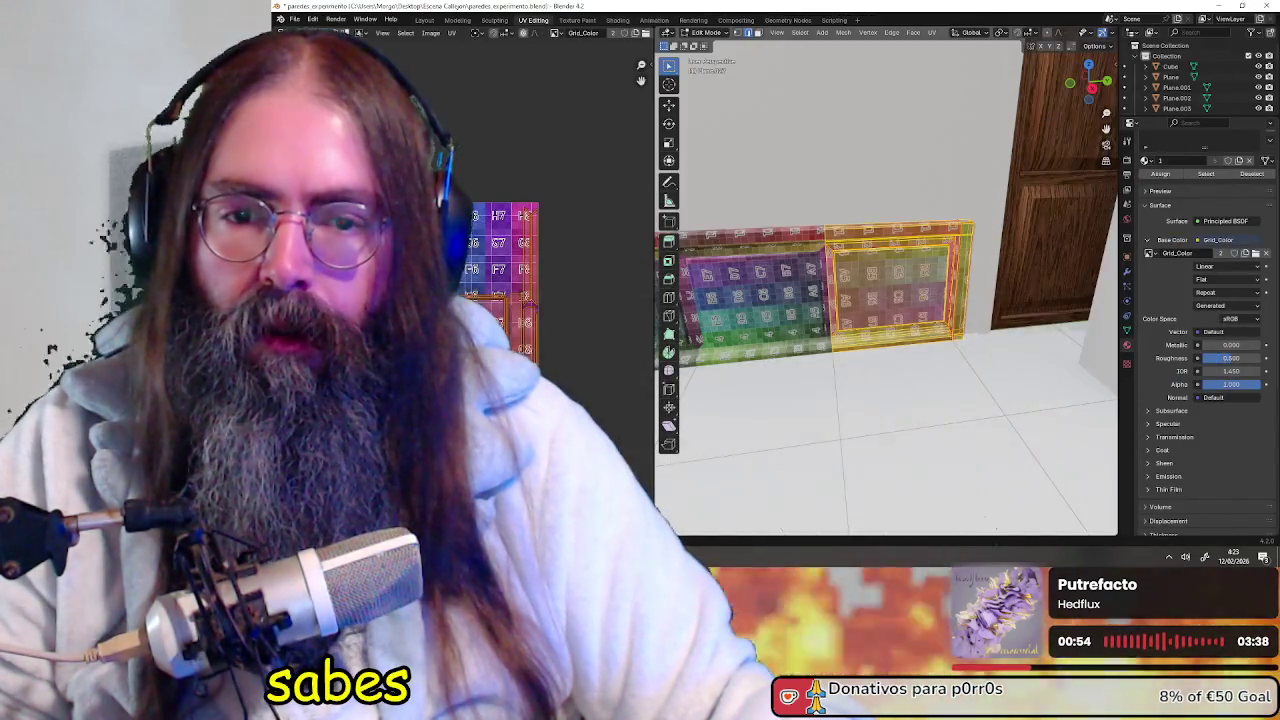
Inspect the grid-textured baseboard panels, then browse for a new Base Color image
scroll(972, 228, down, 3)
middle_drag(972, 228, 898, 241)
scroll(898, 241, up, 2)
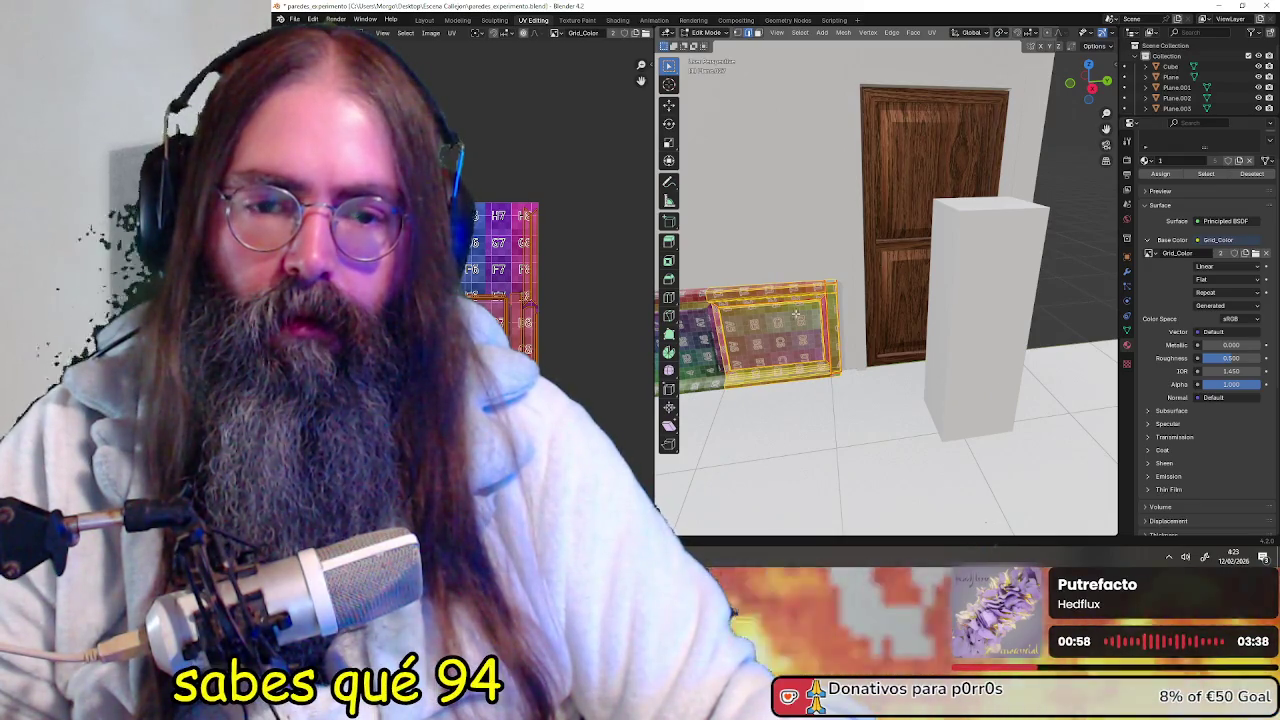
scroll(885, 303, up, 3)
mouse_move(926, 305)
middle_down()
mouse_move(820, 323)
mouse_move(836, 333)
middle_up()
scroll(820, 323, down, 2)
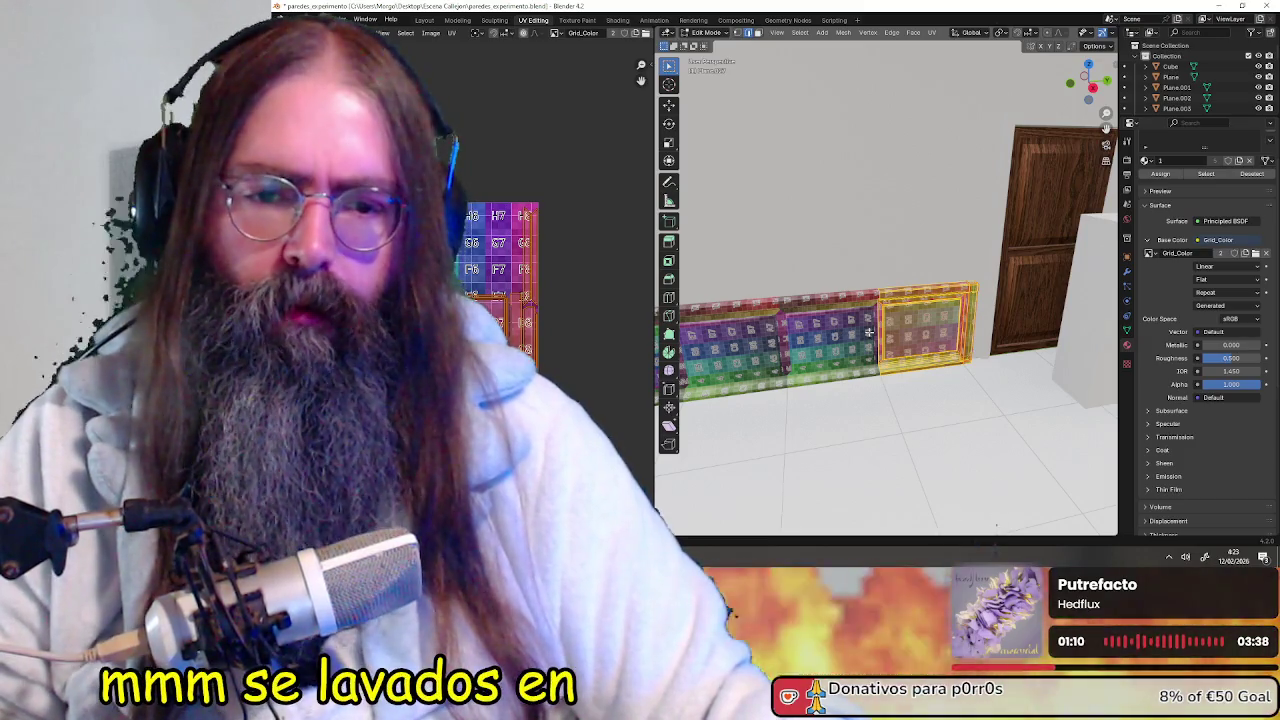
scroll(835, 333, up, 2)
scroll(935, 332, up, 4)
middle_drag(935, 332, 895, 241)
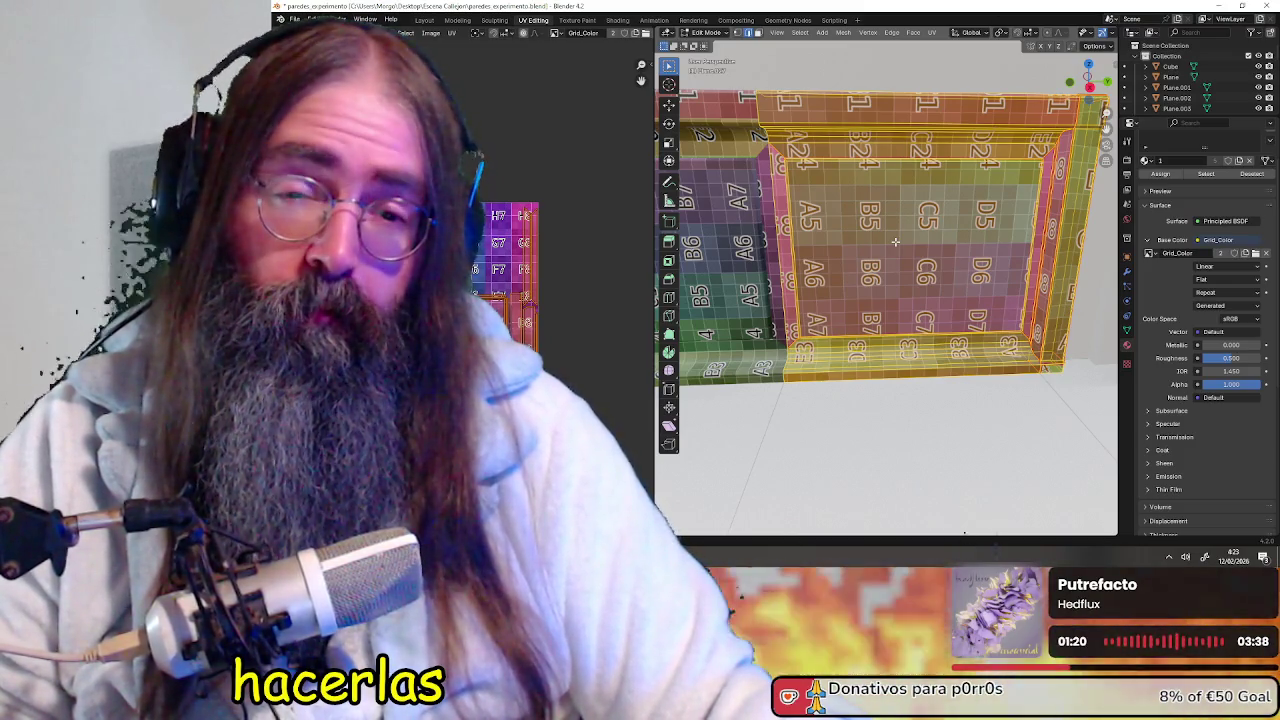
mouse_move(895, 241)
middle_down()
mouse_move(930, 250)
mouse_move(893, 249)
middle_up()
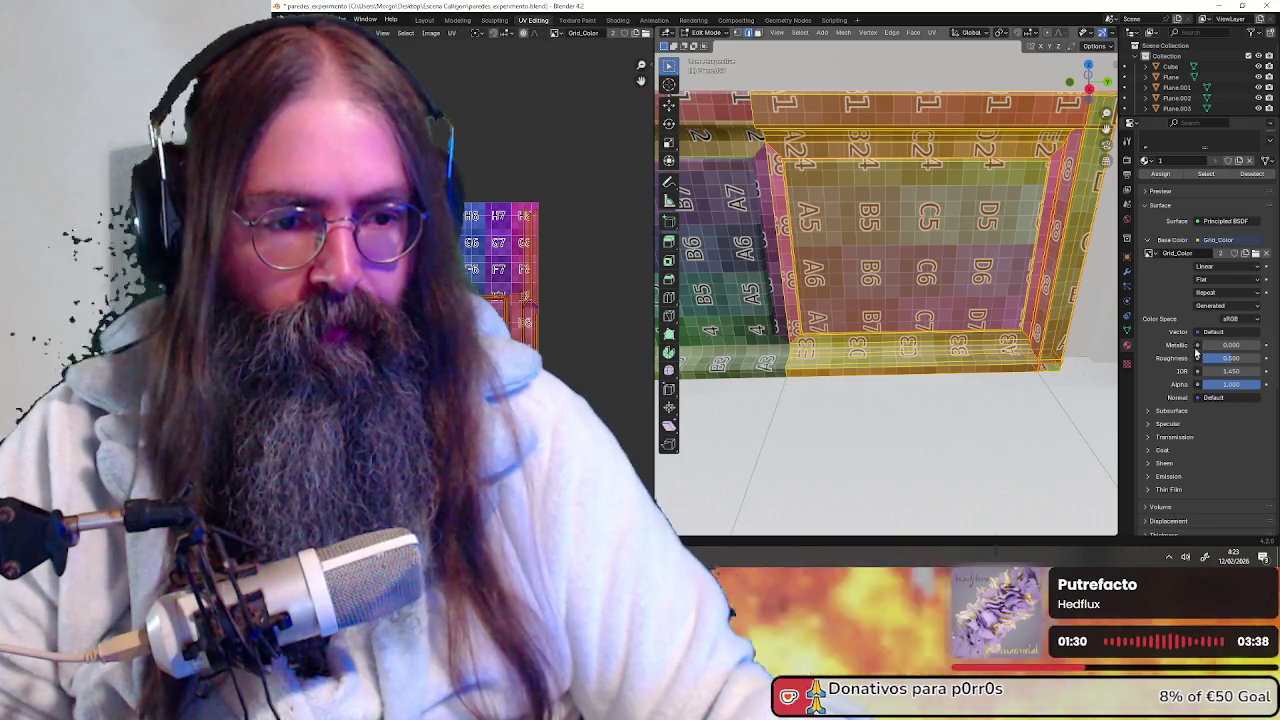
click(1257, 254)
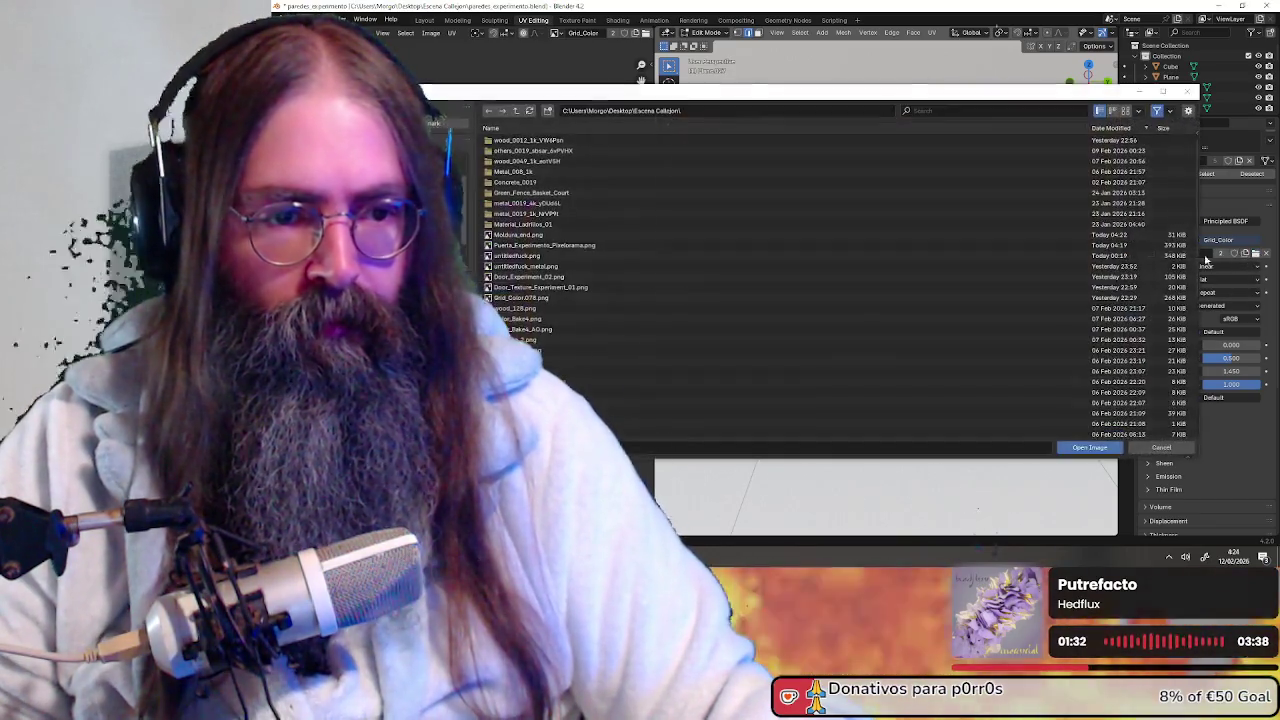
Load Moldura_end.png, then Puerta_Experimento_Pixelorama.png as the baseboard's base colour
double_click(640, 235)
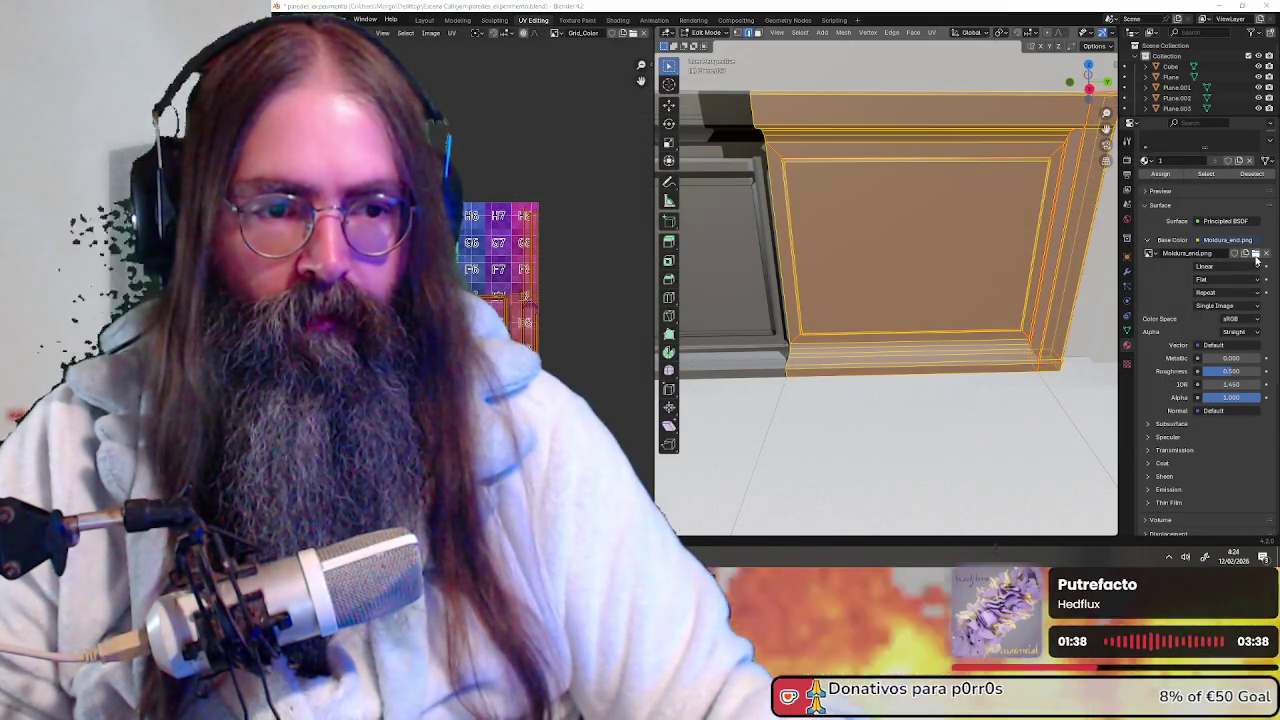
click(1256, 254)
click(619, 247)
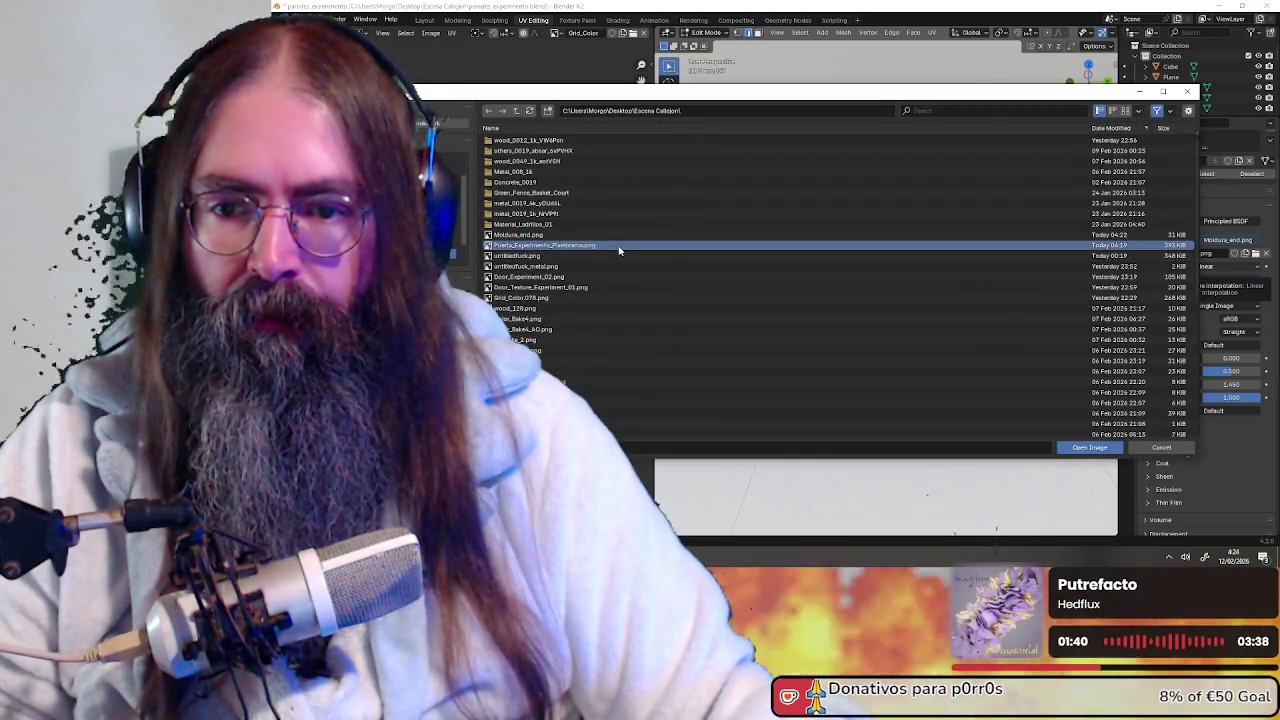
double_click(619, 247)
middle_drag(912, 278, 880, 285)
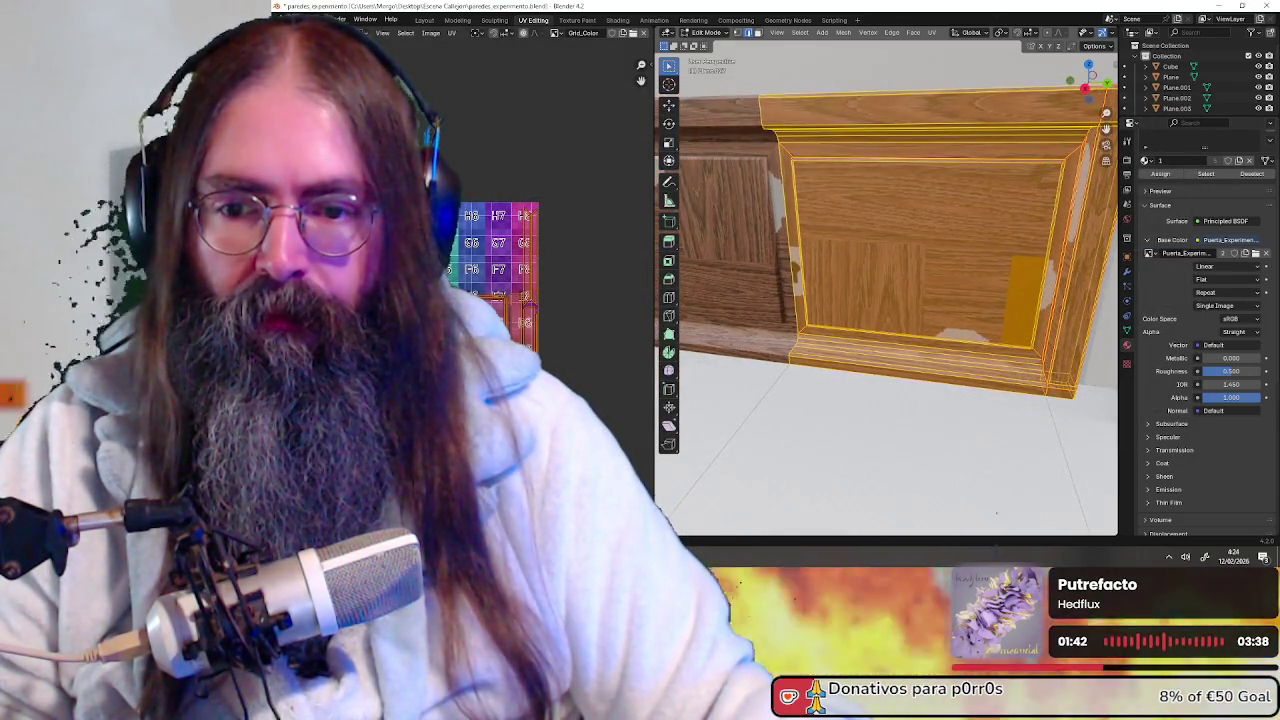
scroll(808, 304, down, 3)
mouse_move(780, 300)
middle_down()
mouse_move(1110, 290)
mouse_move(937, 318)
mouse_move(1045, 313)
mouse_move(890, 325)
middle_up()
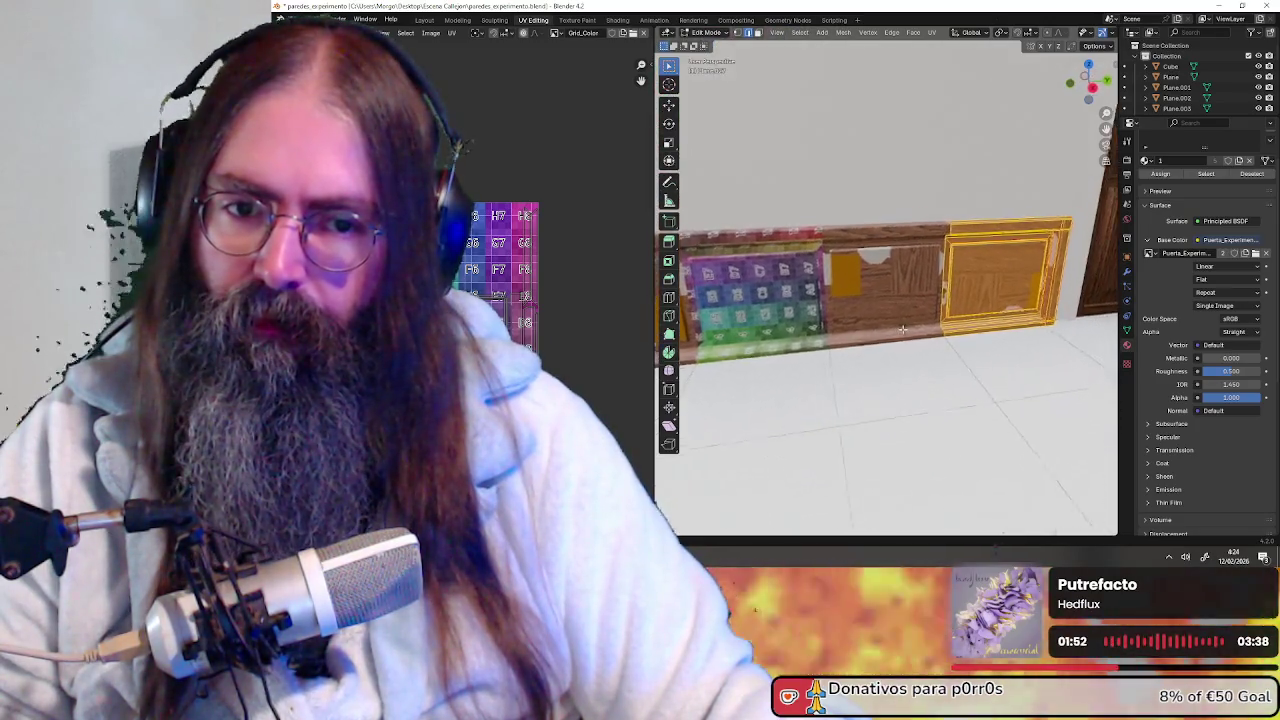
Deselect all and select the right panel's linked geometry with L
key(alt+a)
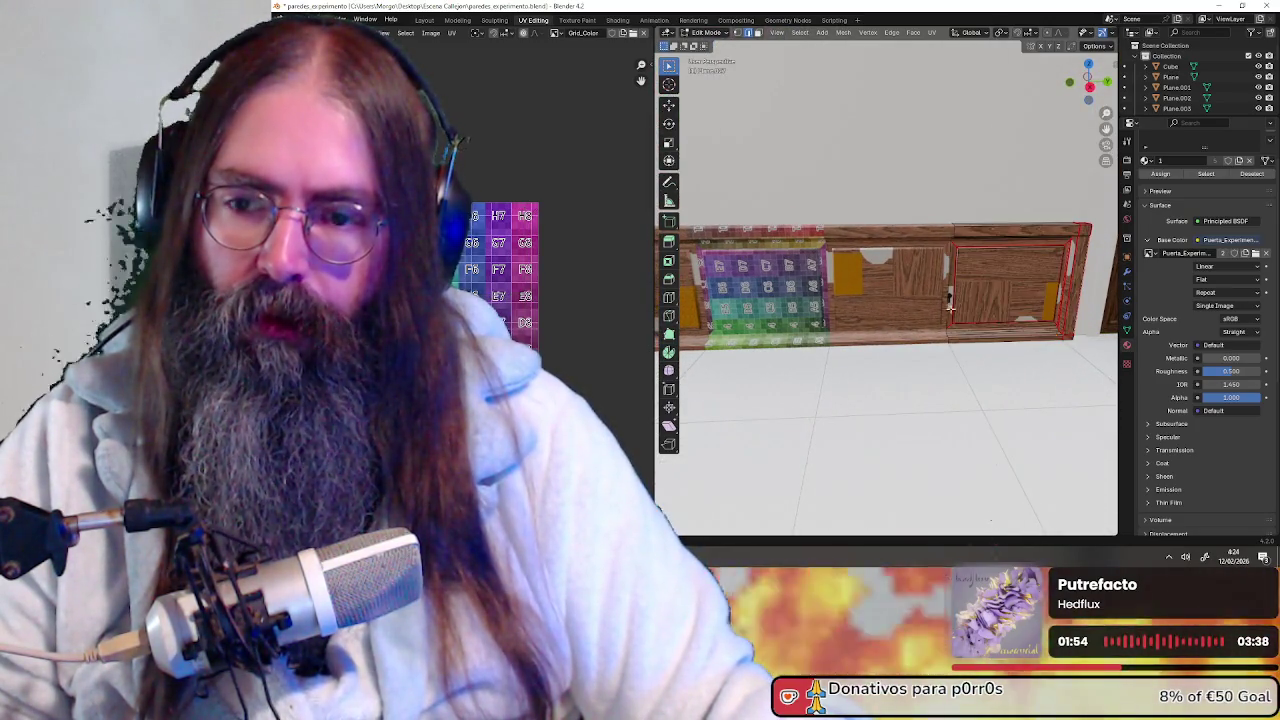
middle_drag(890, 325, 920, 310)
key(l)
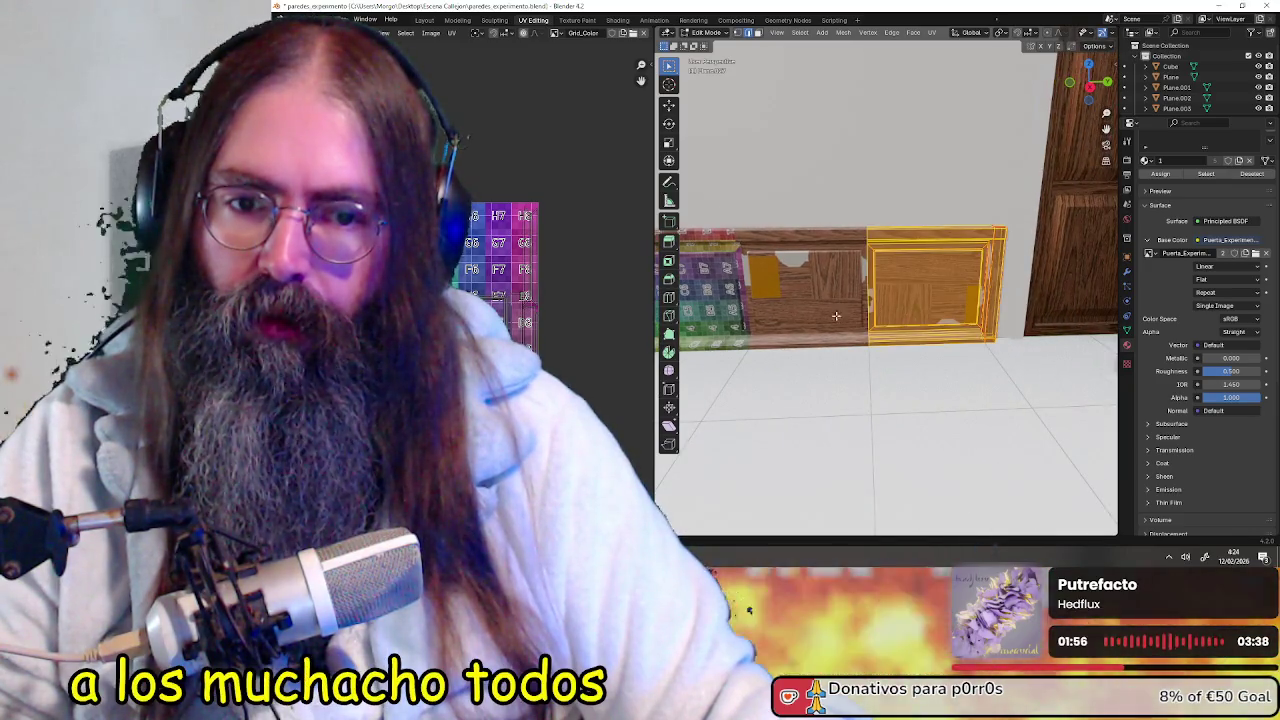
middle_drag(796, 305, 792, 325)
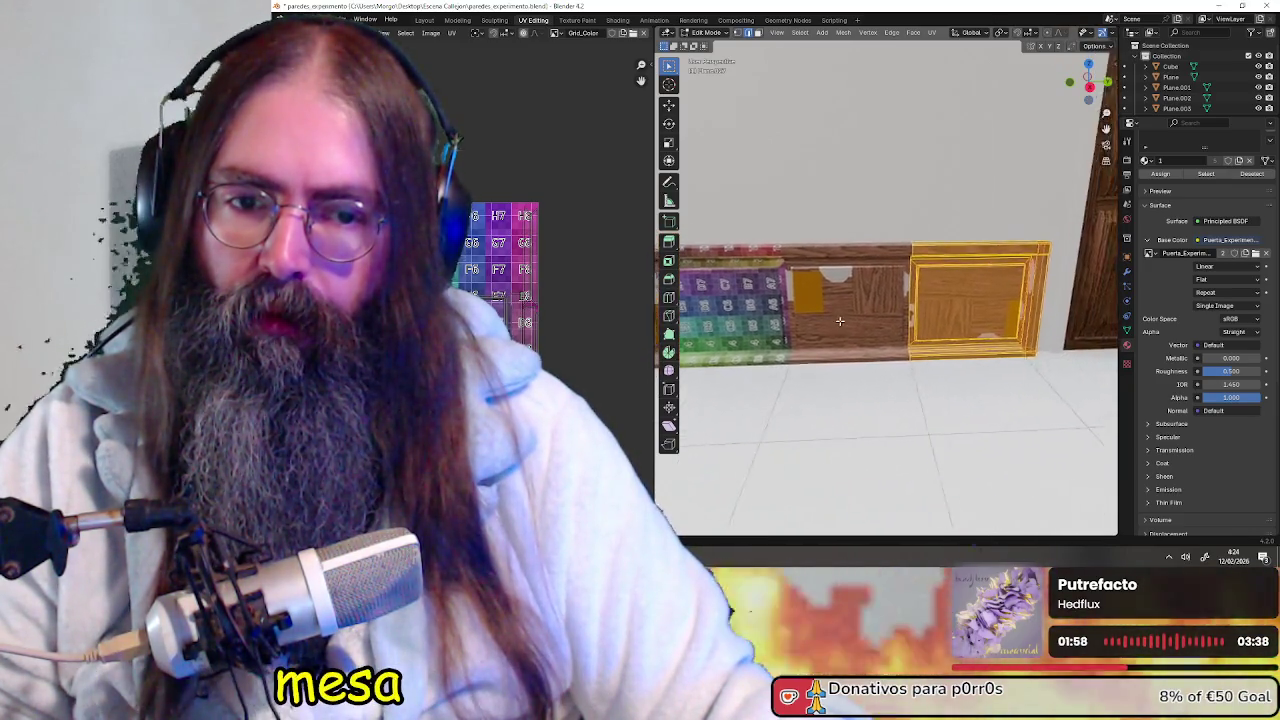
scroll(795, 325, up, 3)
mouse_move(800, 325)
middle_down()
mouse_move(924, 320)
mouse_move(812, 326)
middle_up()
scroll(924, 320, down, 2)
scroll(940, 323, down, 3)
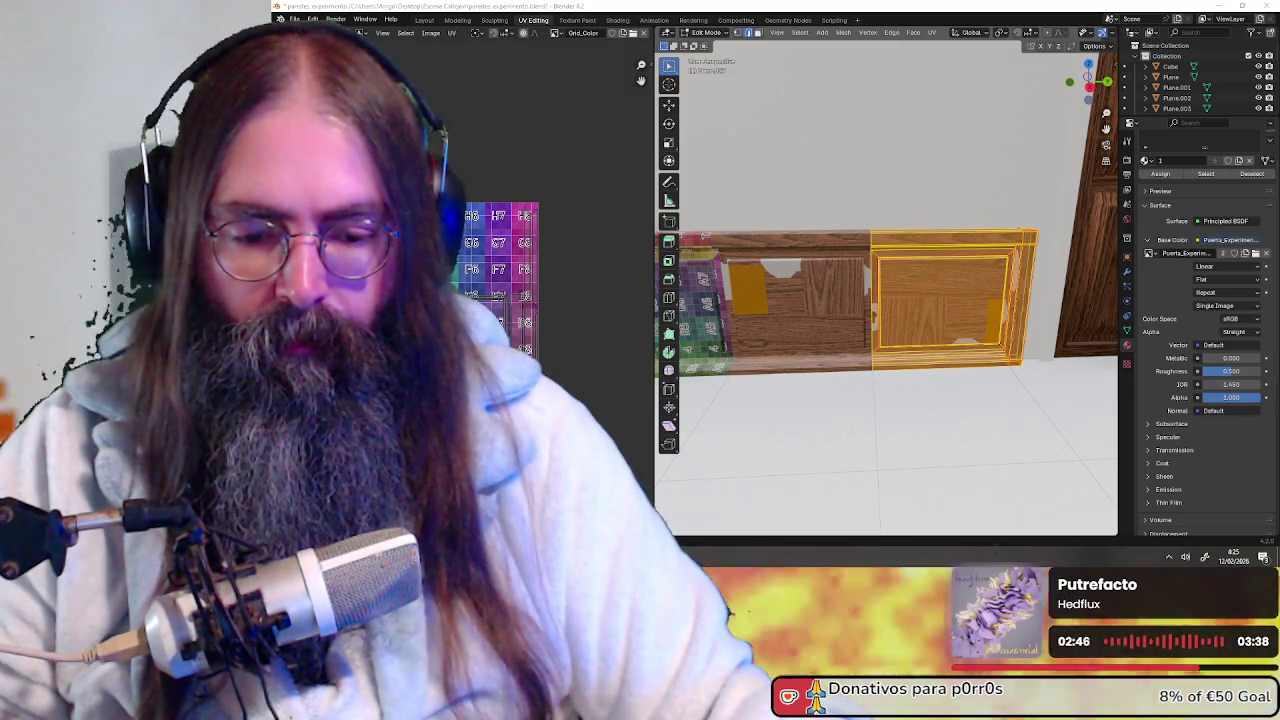
key(alt+Tab)
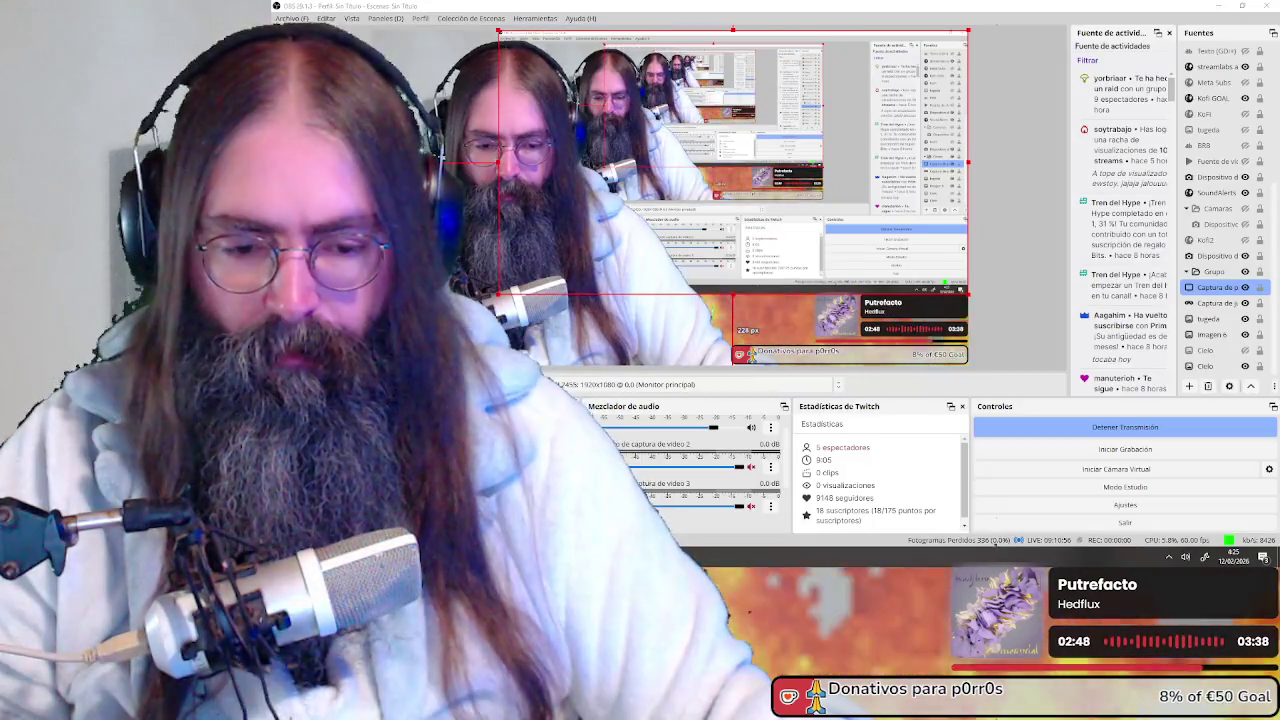
key(alt+Tab)
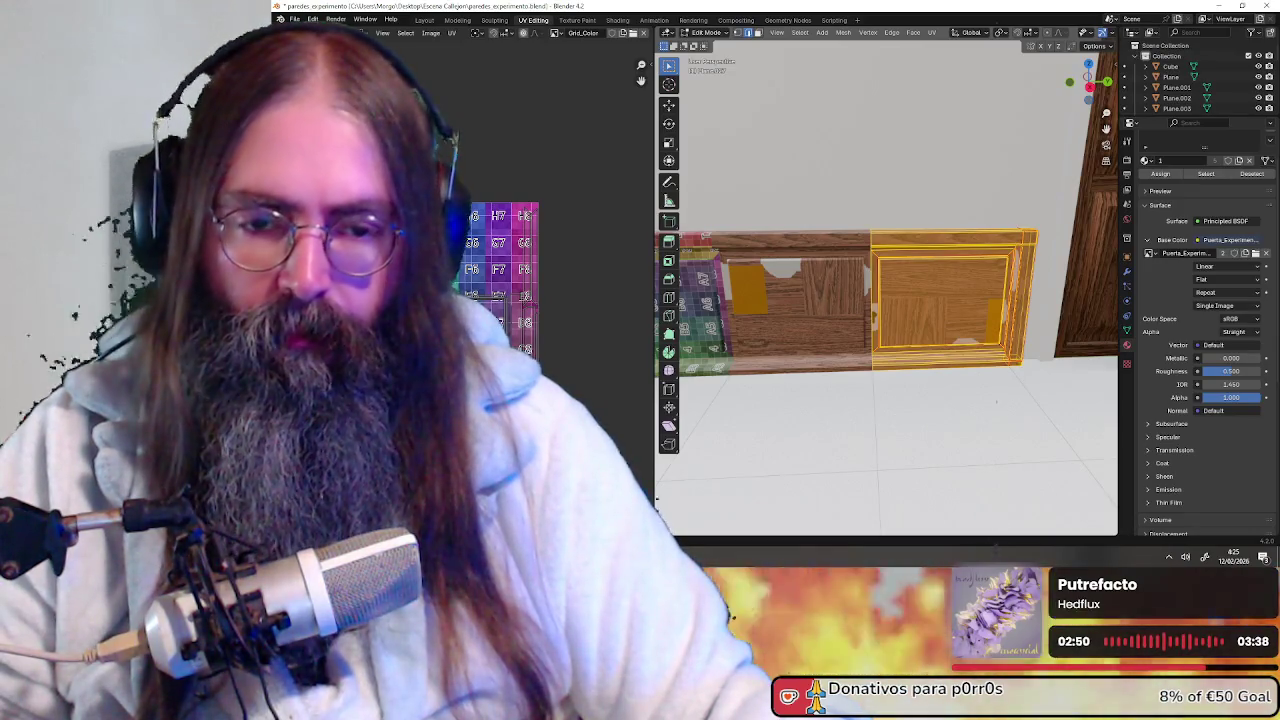
Load the wood_0012 colour map as the panel's base colour image
middle_drag(996, 402, 1104, 341)
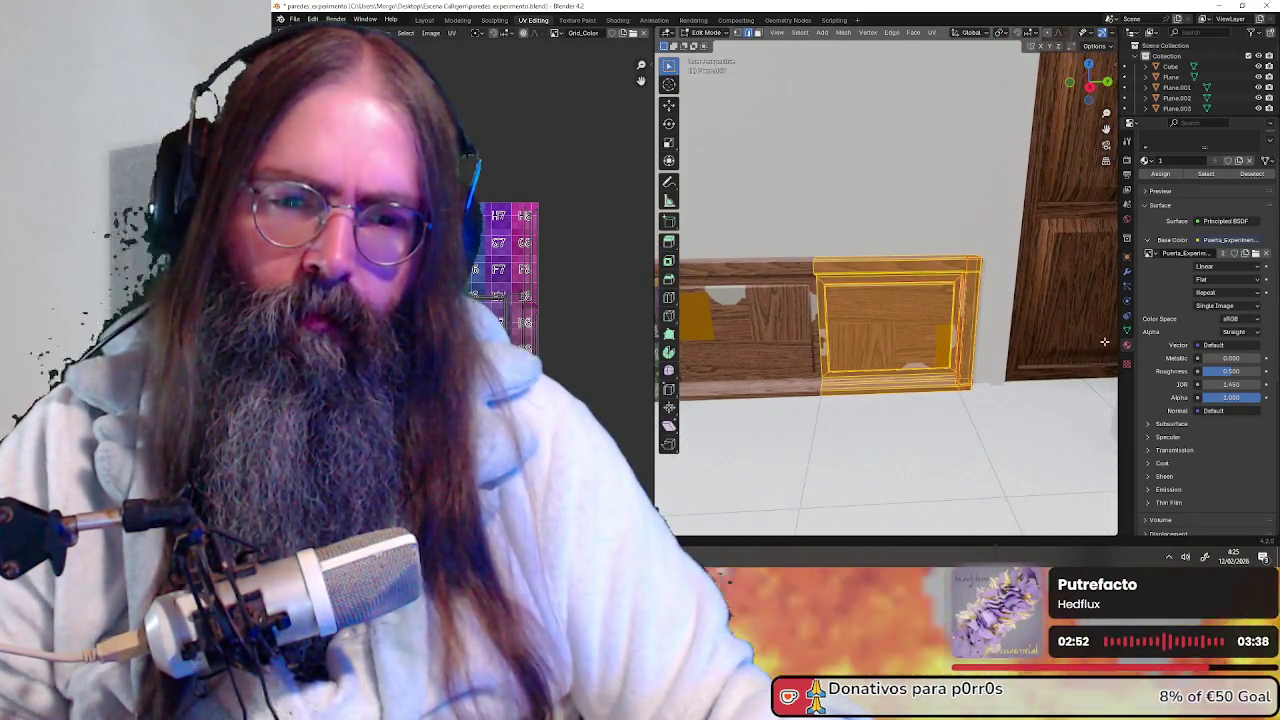
middle_drag(993, 347, 1060, 330)
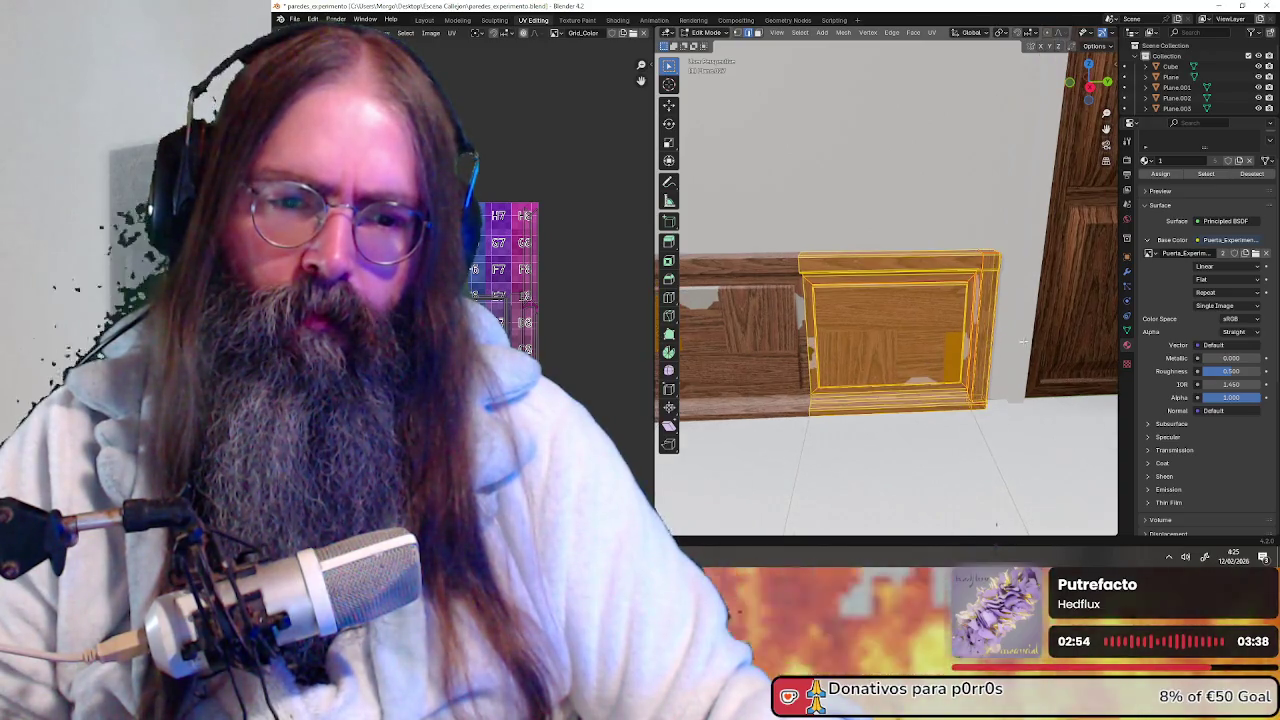
click(1219, 256)
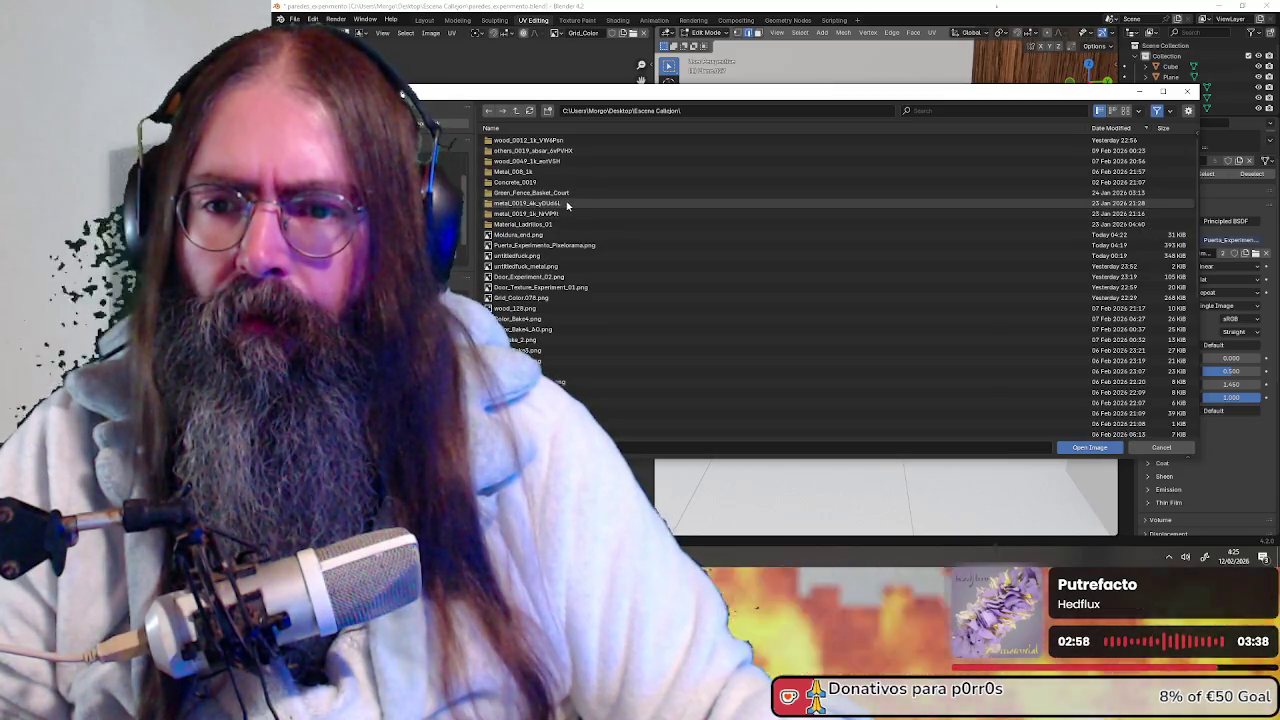
double_click(558, 140)
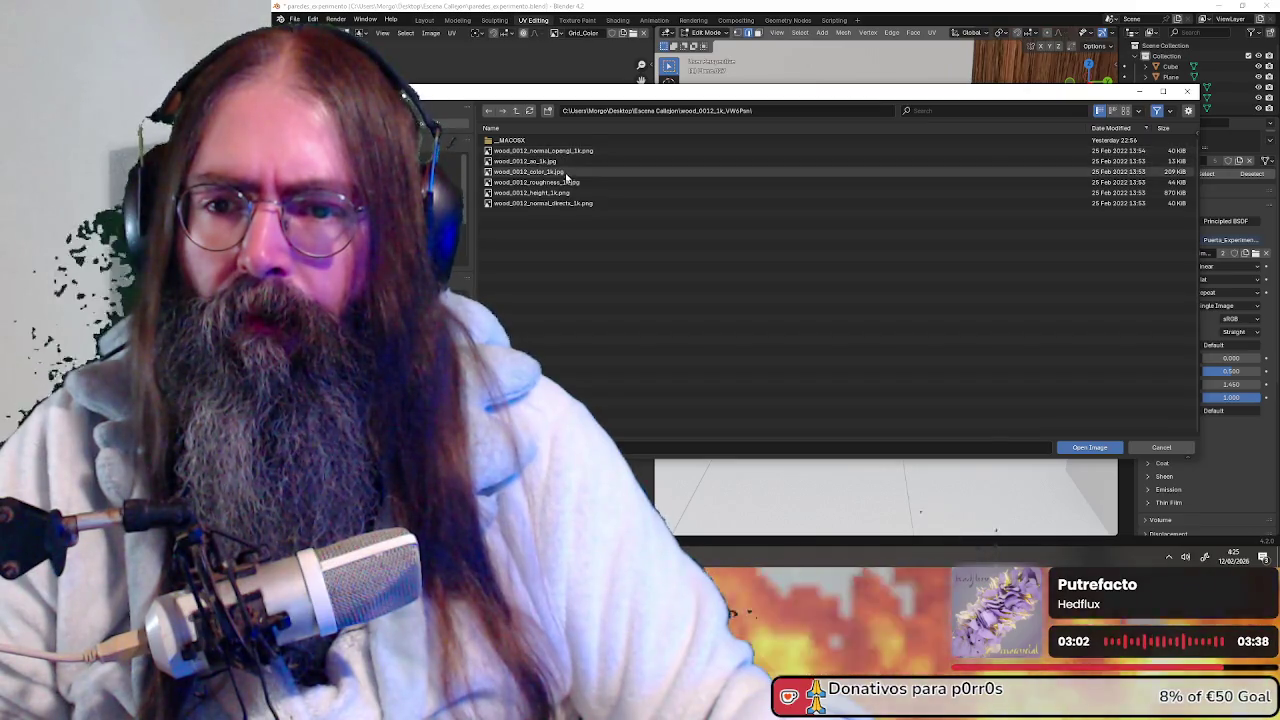
double_click(562, 177)
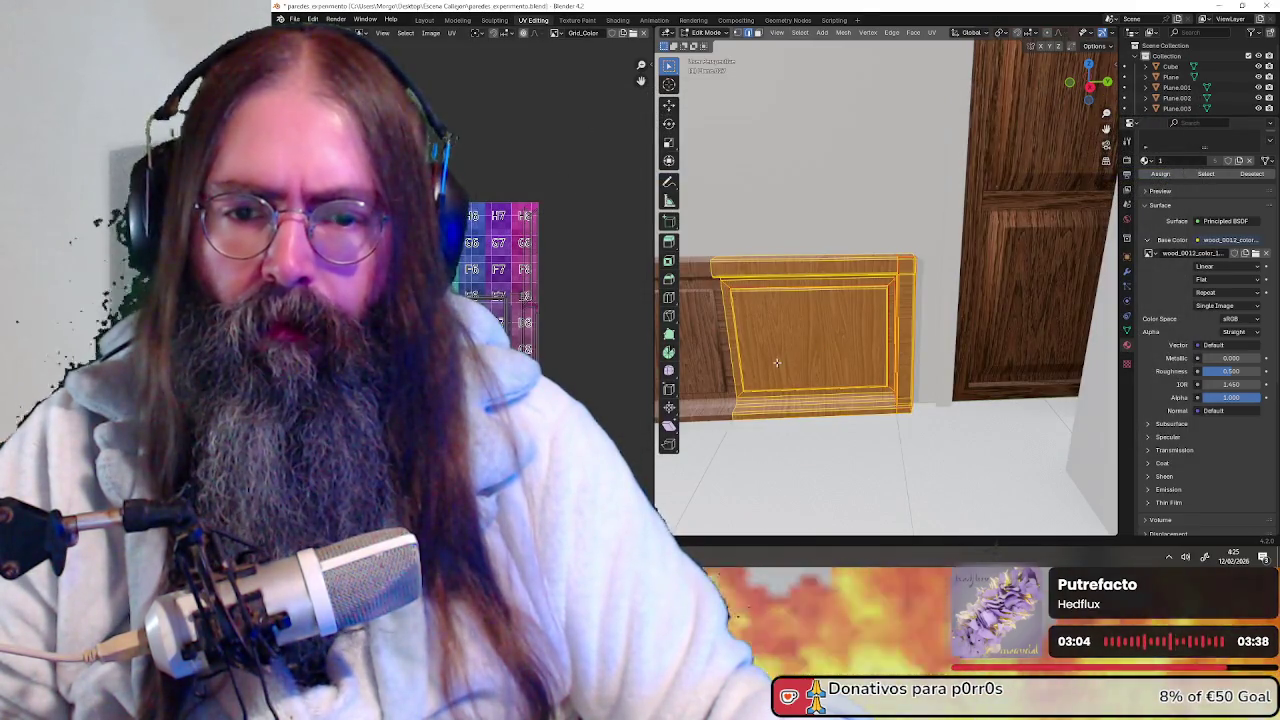
Centre on the wood panel and switch its texture interpolation from Linear to Closest
mouse_move(910, 338)
middle_down()
mouse_move(902, 328)
mouse_move(1028, 315)
middle_up()
scroll(902, 328, up, 2)
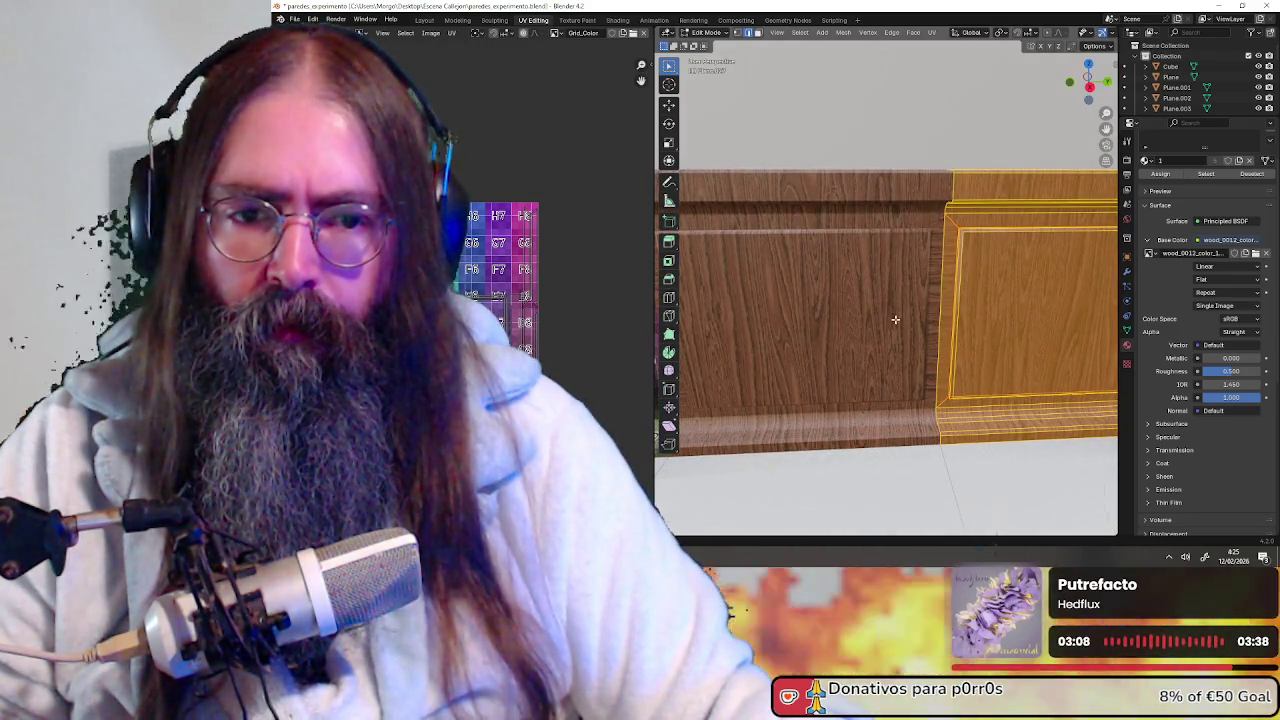
middle_drag(895, 319, 938, 325)
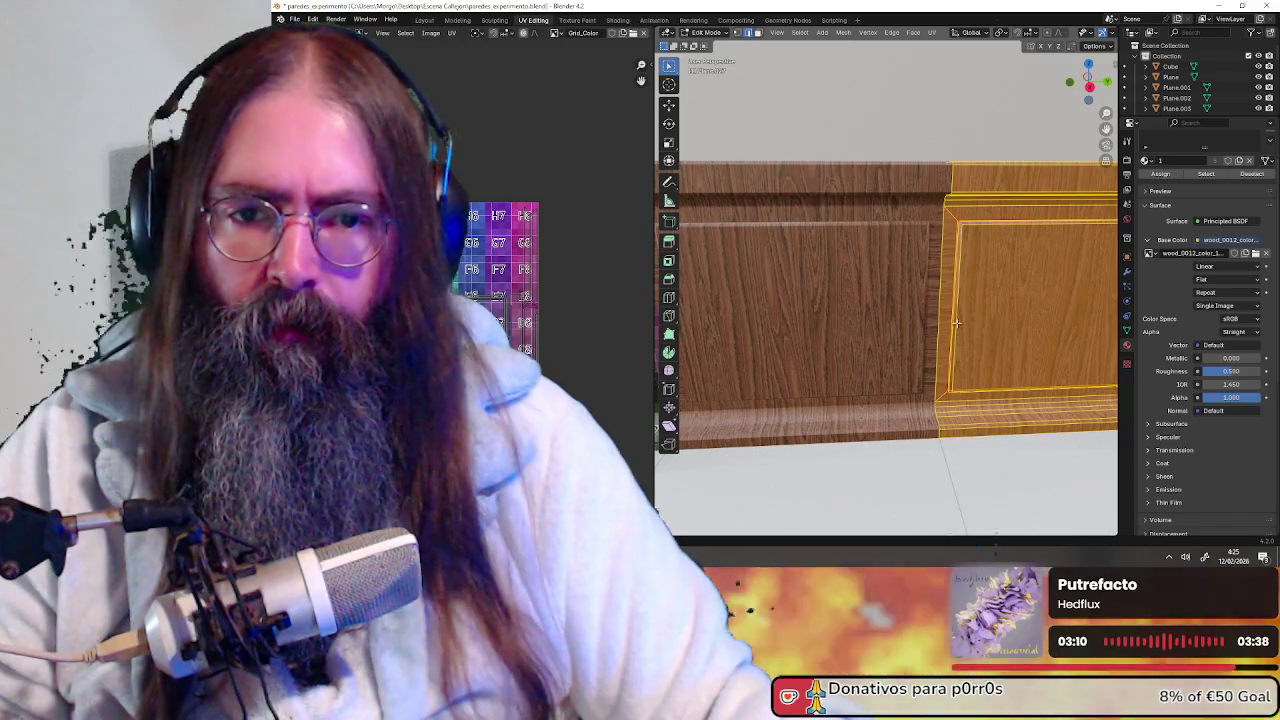
key(KP_Decimal)
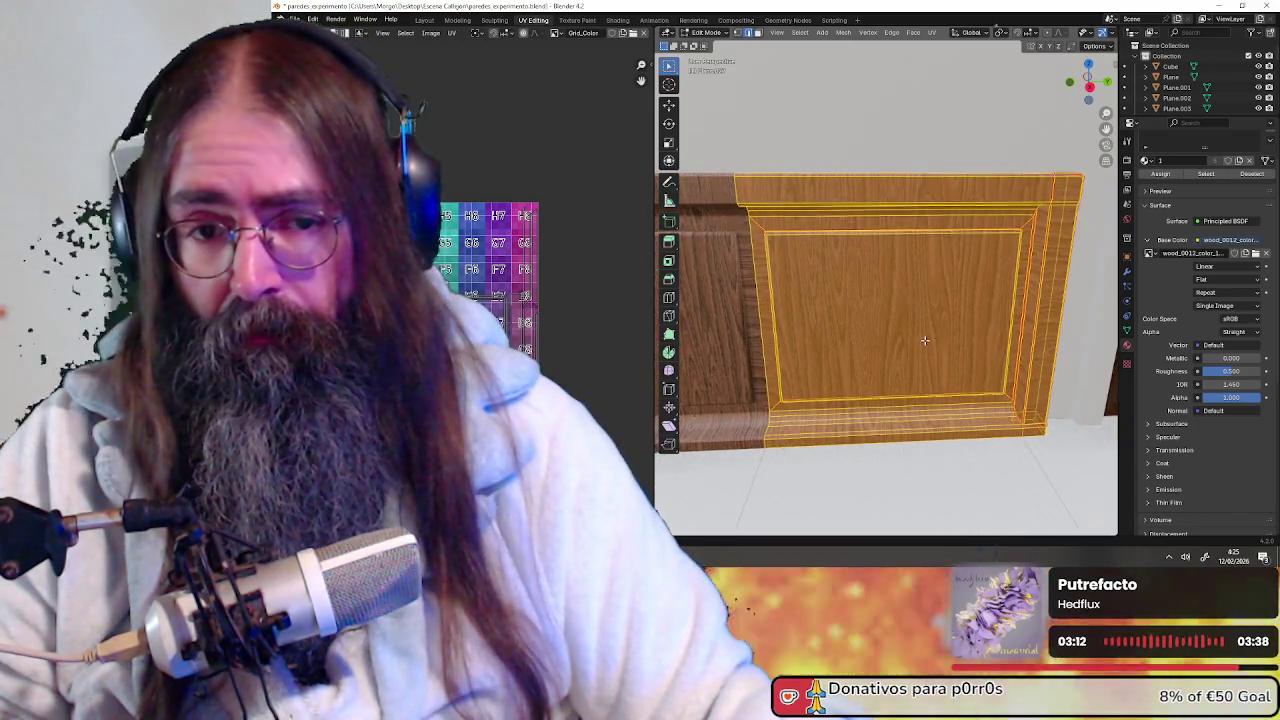
middle_drag(925, 341, 960, 345)
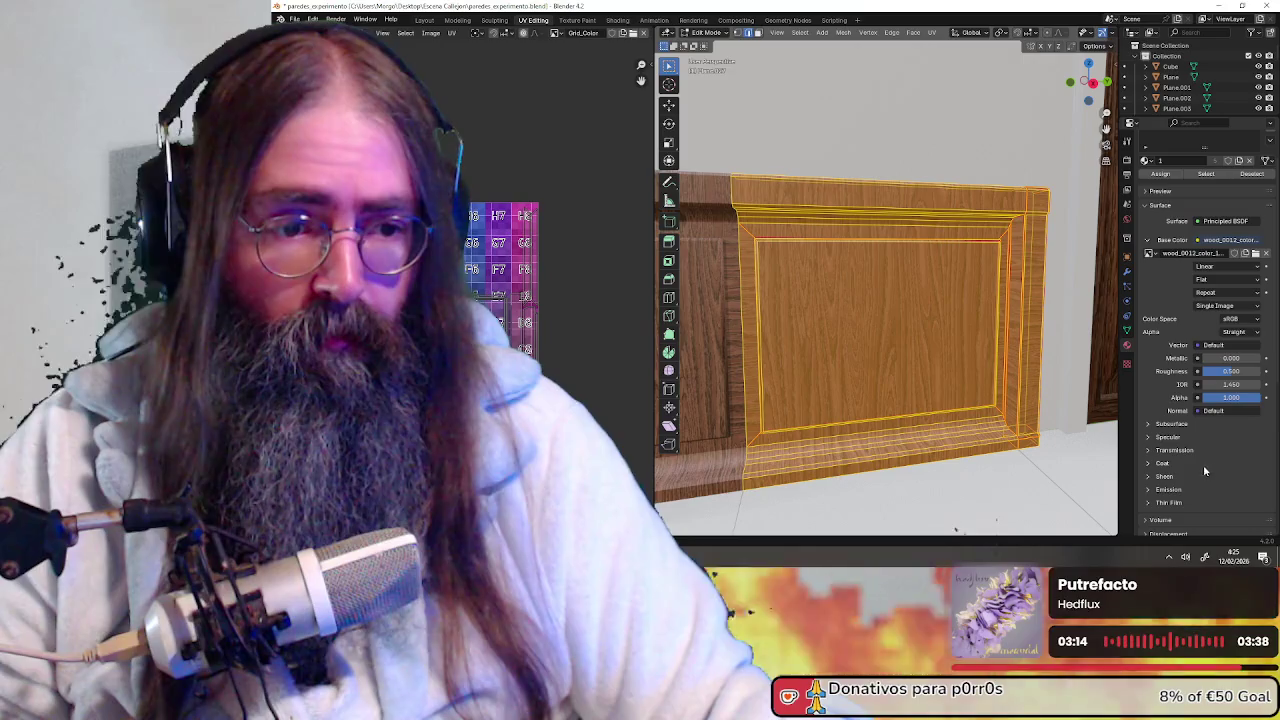
click(1222, 268)
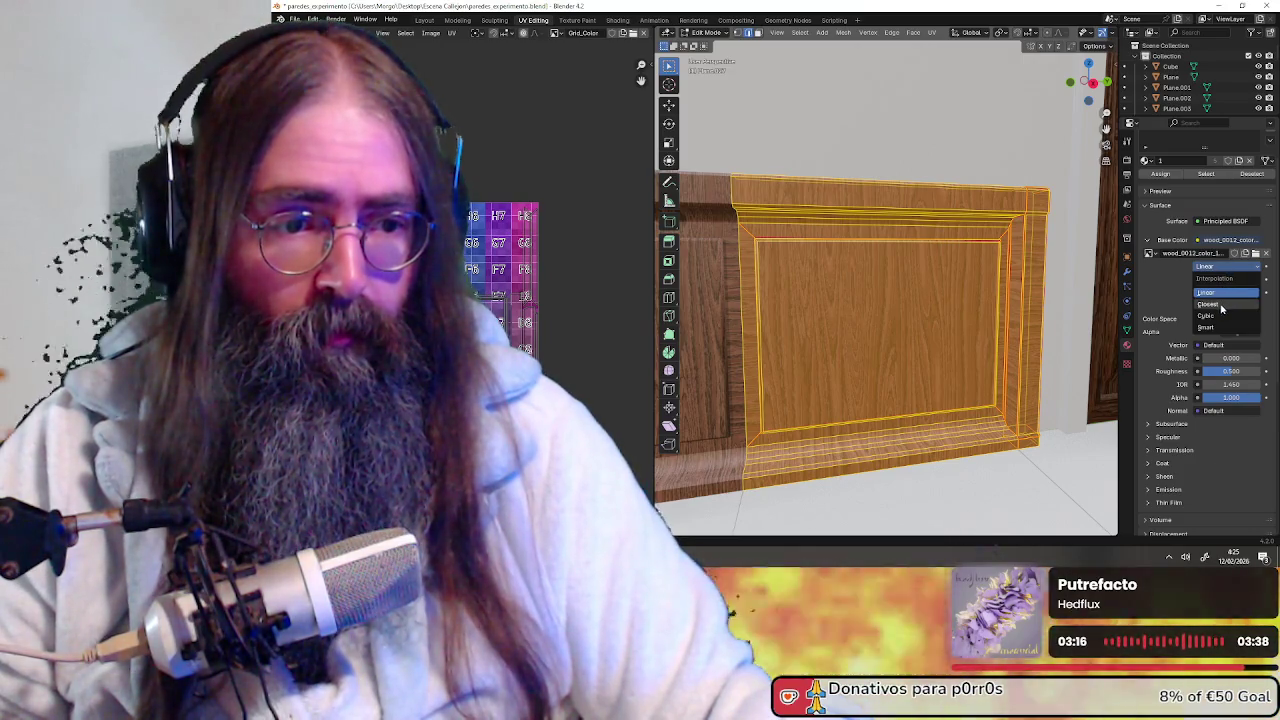
click(1221, 305)
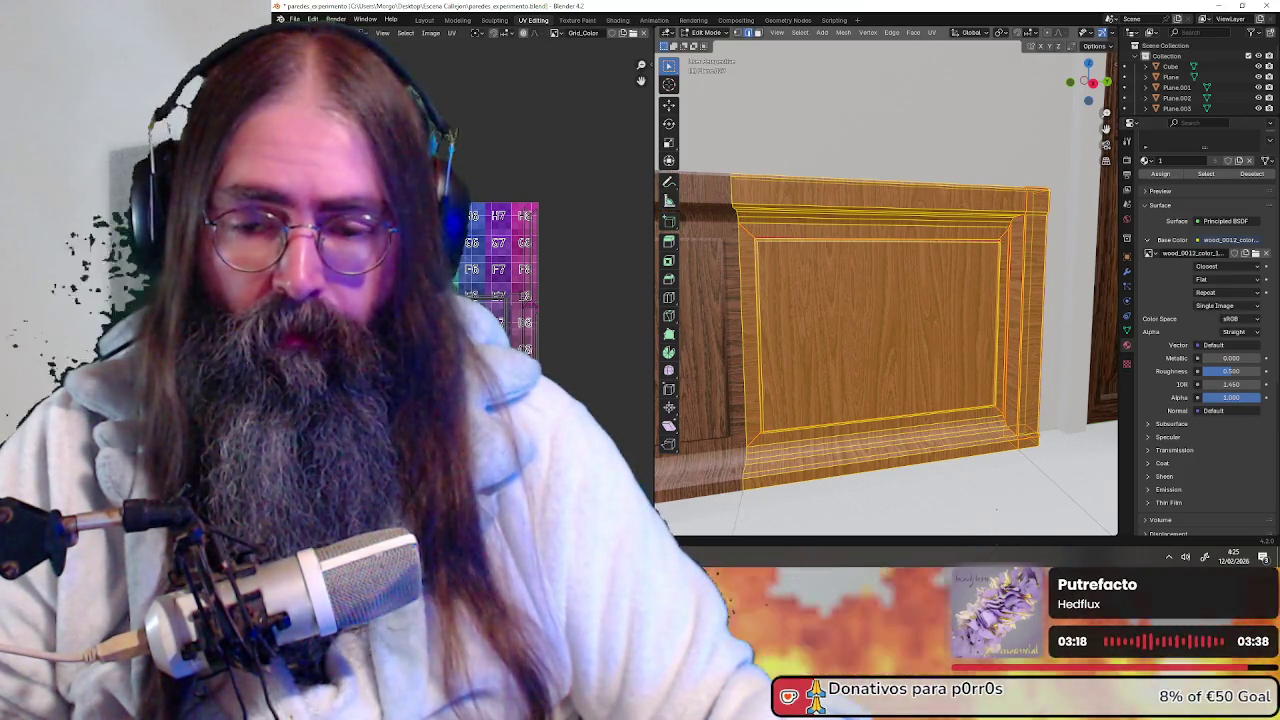
Return to Object Mode and try the panel material with Metallic pushed to 1.000
click(713, 37)
click(706, 48)
scroll(813, 283, down, 4)
middle_drag(817, 300, 936, 305)
drag(1228, 358, 1262, 358)
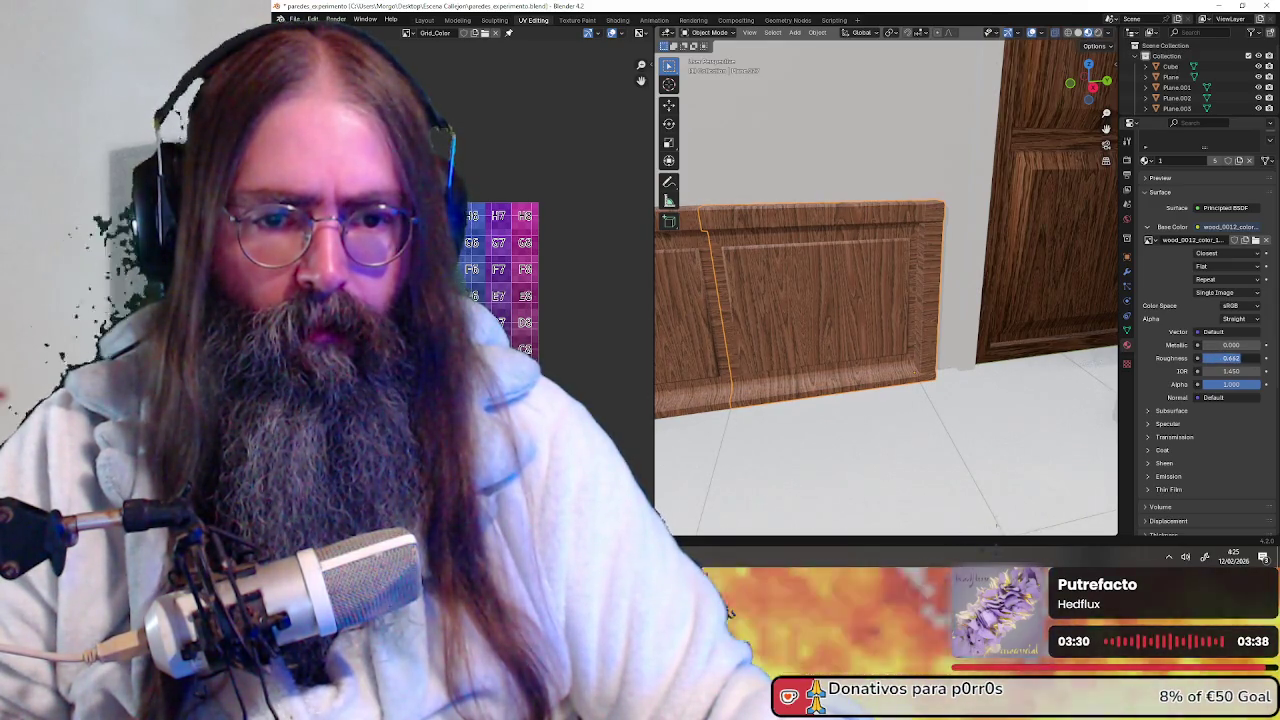
drag(1230, 345, 1262, 345)
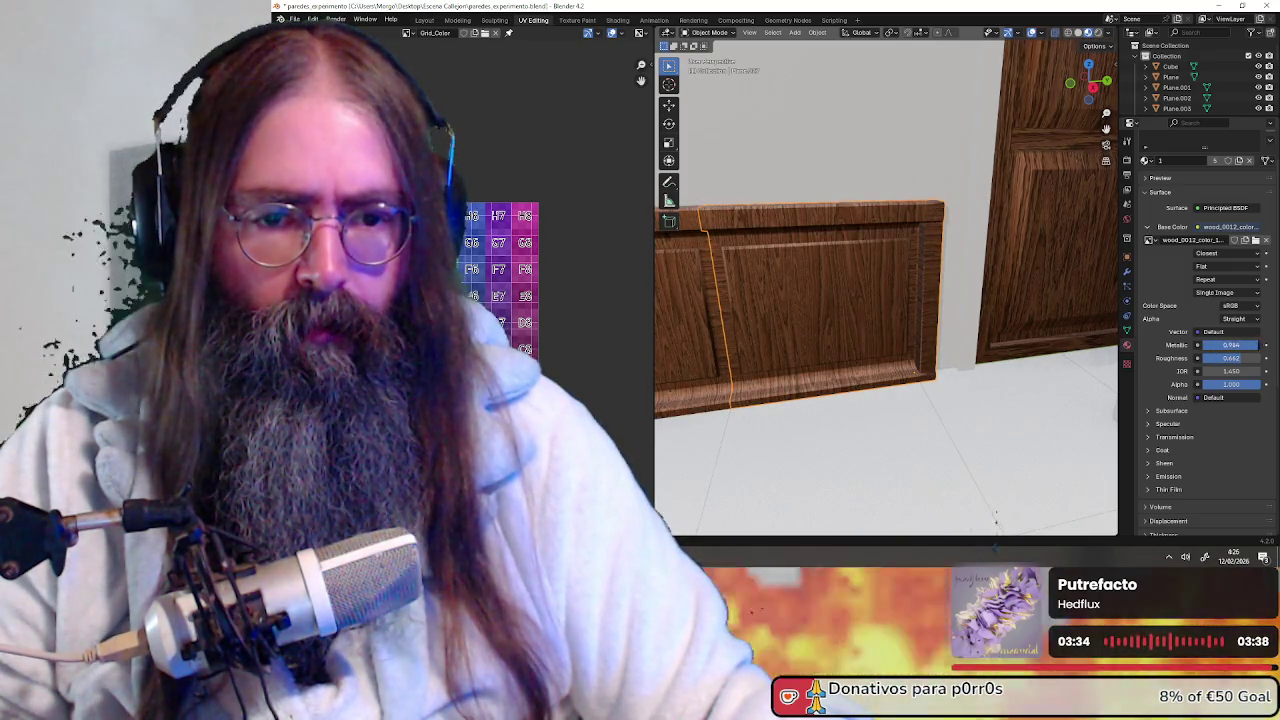
drag(1245, 345, 1262, 345)
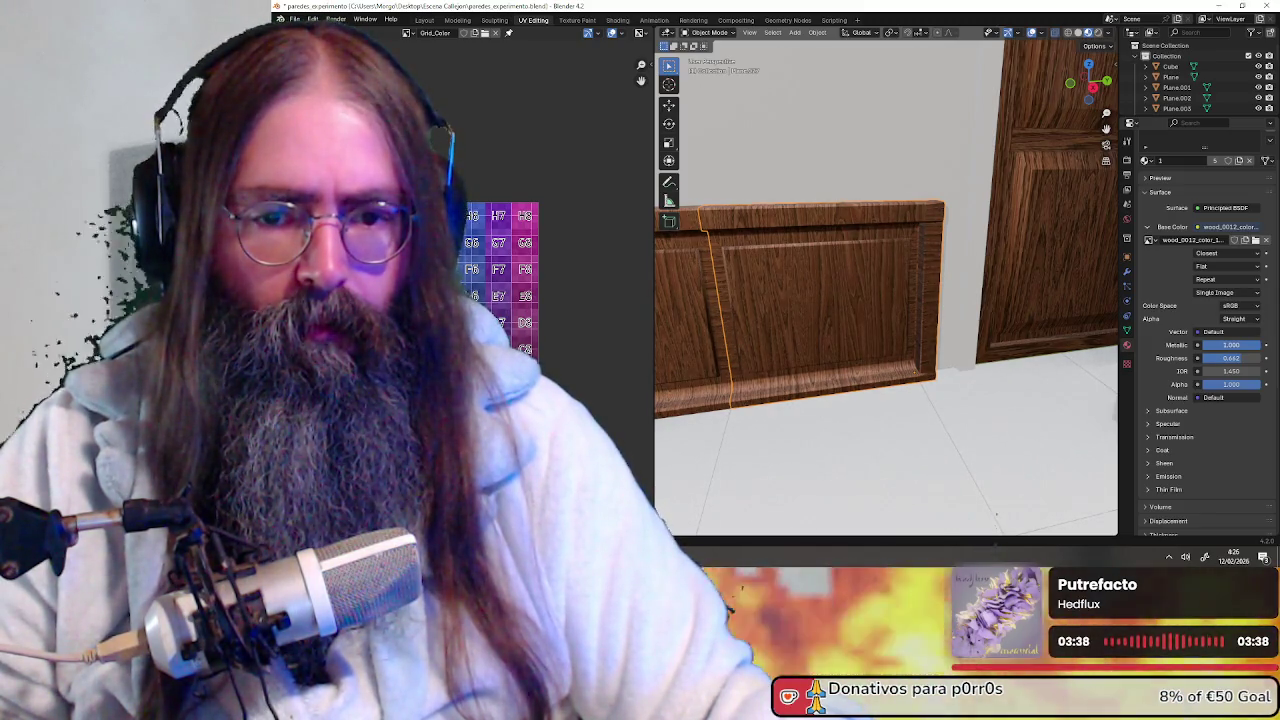
Preview in rendered shading while trying Roughness about 0.716 and Metallic 0.144
mouse_move(996, 520)
middle_down()
mouse_move(862, 332)
mouse_move(1108, 33)
mouse_move(1002, 171)
mouse_move(963, 150)
mouse_move(914, 180)
mouse_move(952, 182)
mouse_move(975, 236)
middle_up()
scroll(862, 332, up, 2)
click(1100, 34)
scroll(959, 179, up, 2)
scroll(952, 182, down, 3)
scroll(952, 182, down, 3)
scroll(960, 260, up, 2)
scroll(945, 290, up, 3)
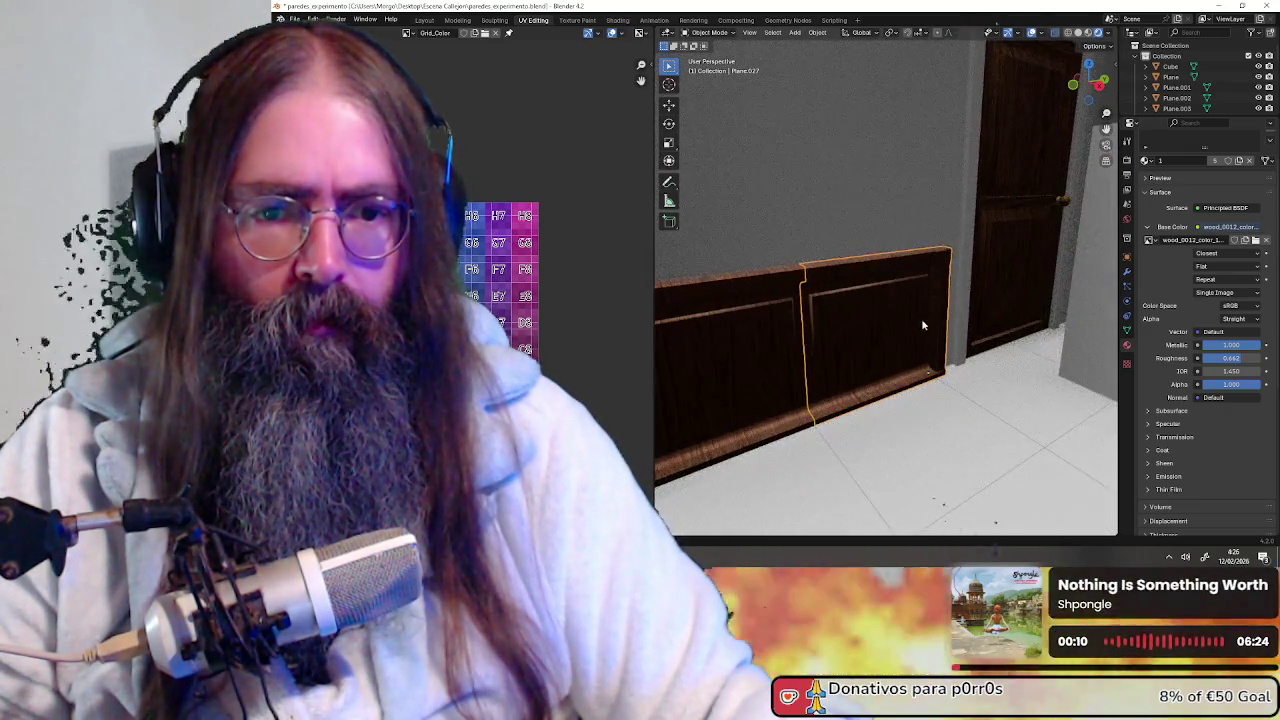
scroll(927, 323, up, 2)
mouse_move(927, 323)
middle_down()
mouse_move(877, 331)
mouse_move(900, 333)
middle_up()
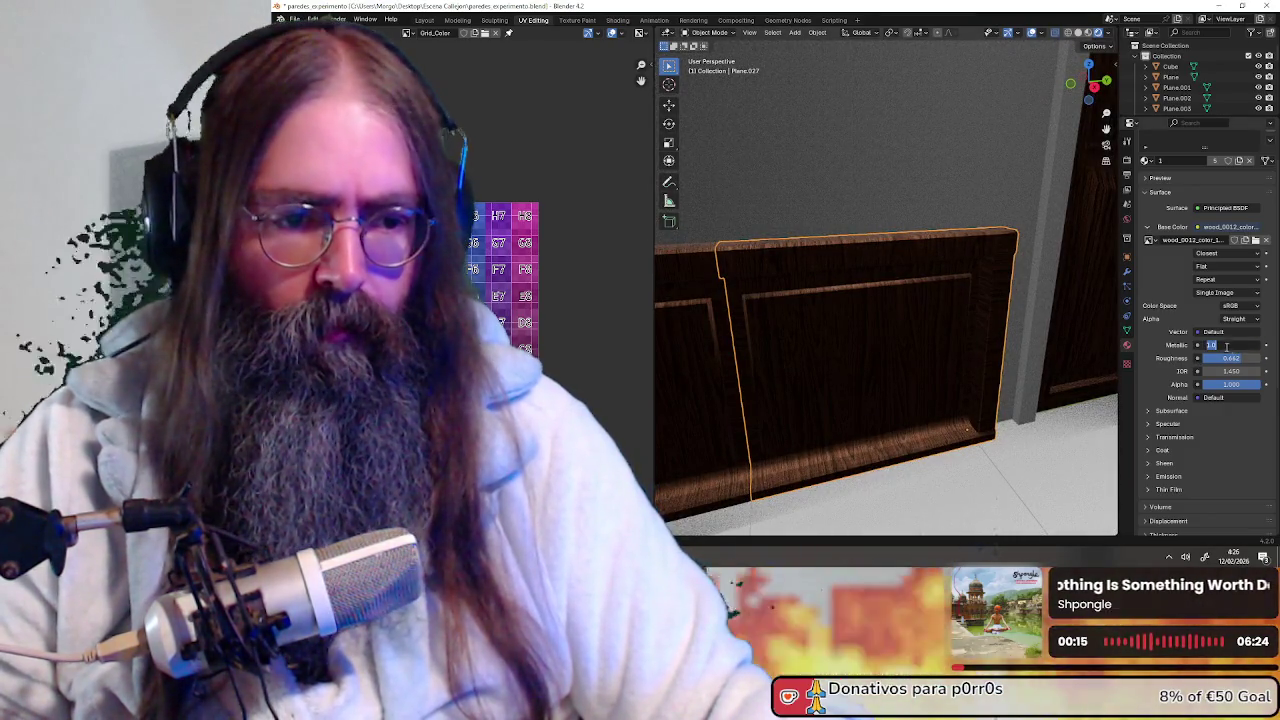
drag(1230, 358, 1200, 347)
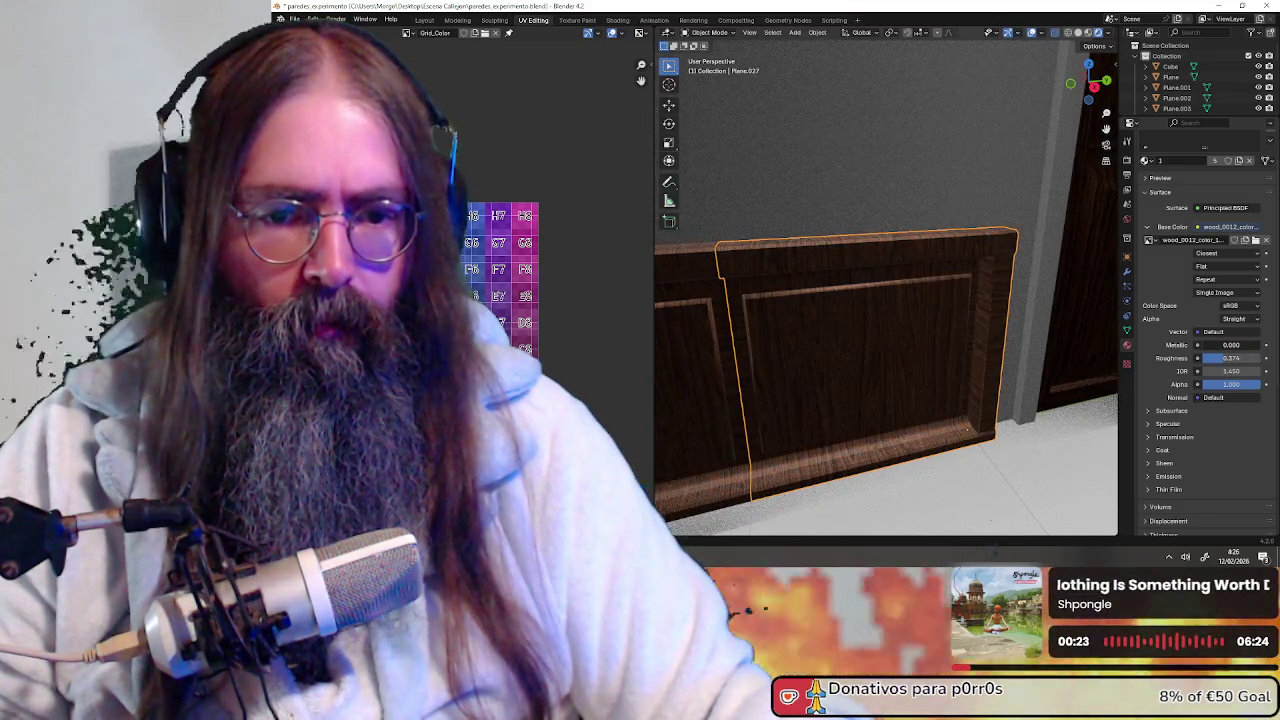
drag(1200, 345, 1215, 345)
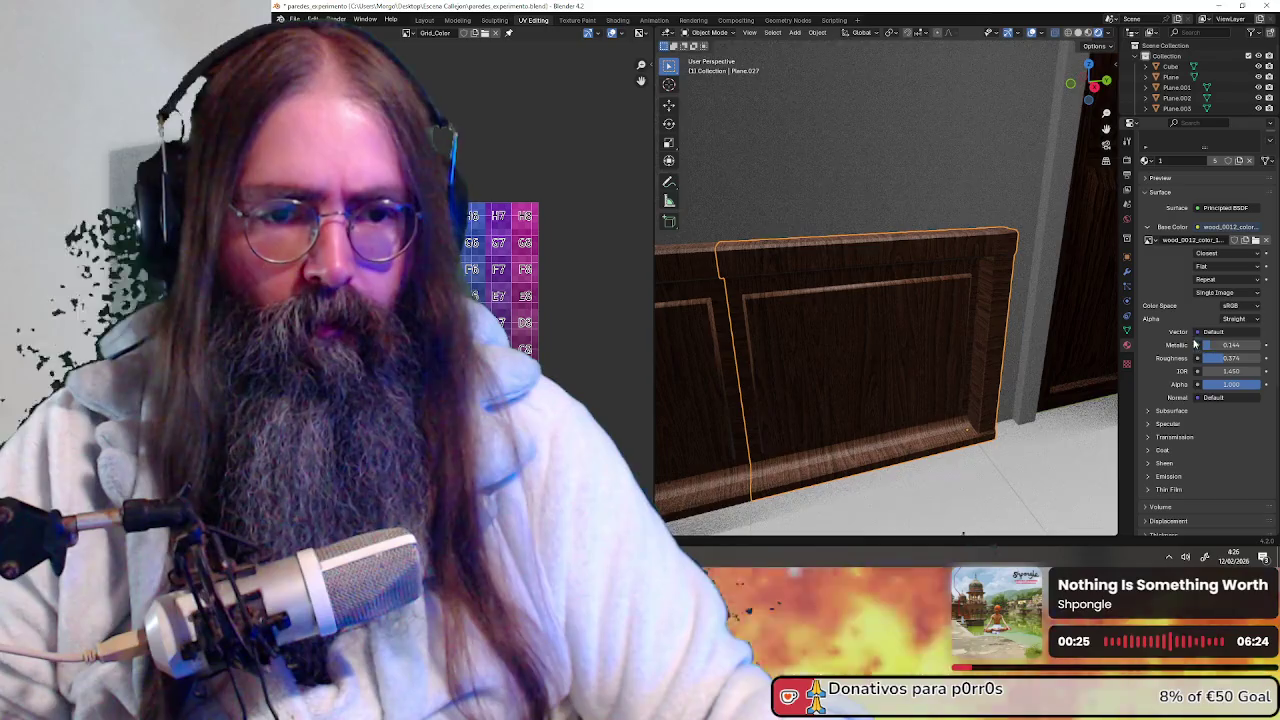
Back in material preview, test Metallic from 1.000 to near zero and Roughness 0 to 0.4
click(1089, 34)
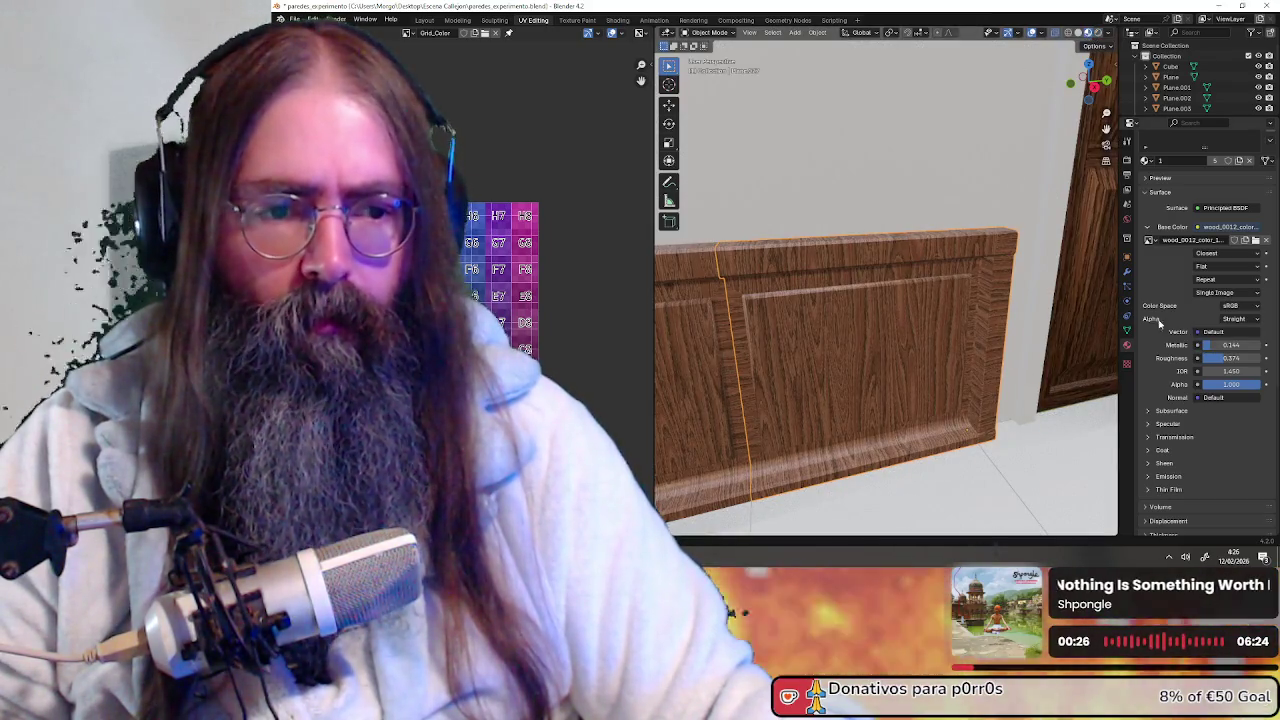
mouse_move(1230, 345)
mouse_down()
mouse_move(1260, 345)
mouse_move(1205, 345)
mouse_move(992, 520)
mouse_up()
mouse_move(1230, 345)
mouse_down()
mouse_move(992, 520)
mouse_move(900, 486)
mouse_up()
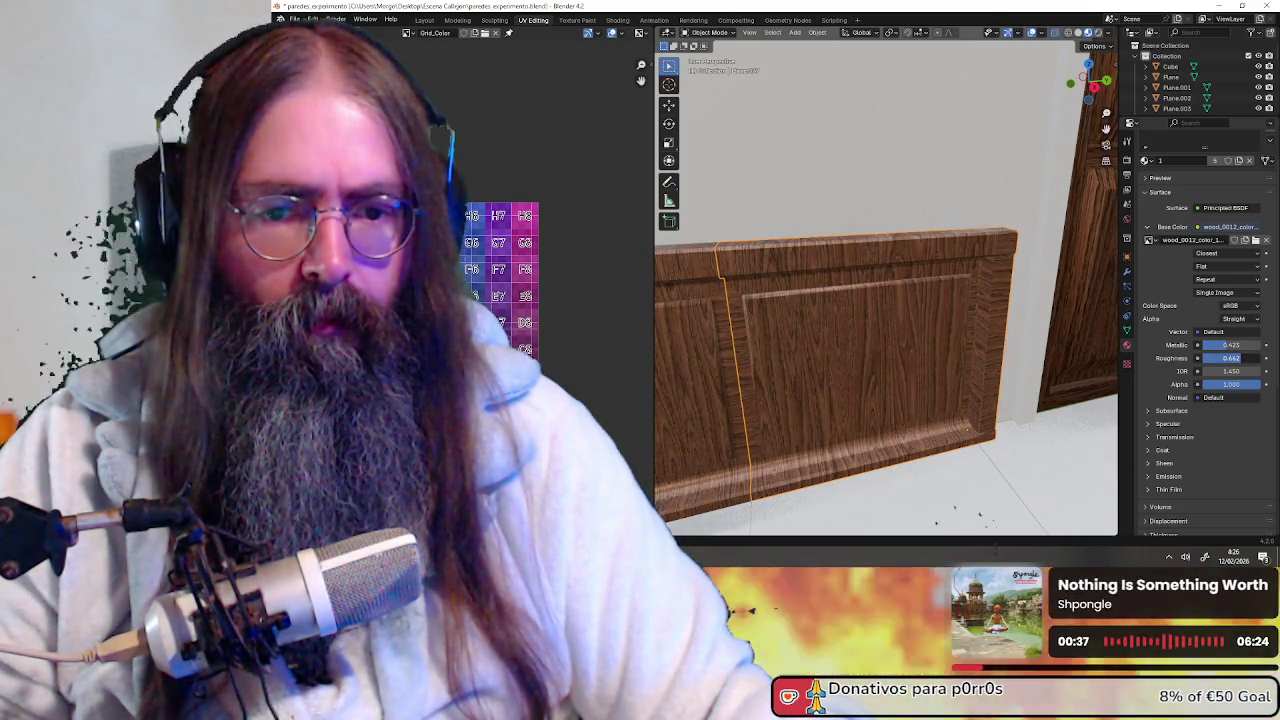
drag(1230, 358, 1150, 358)
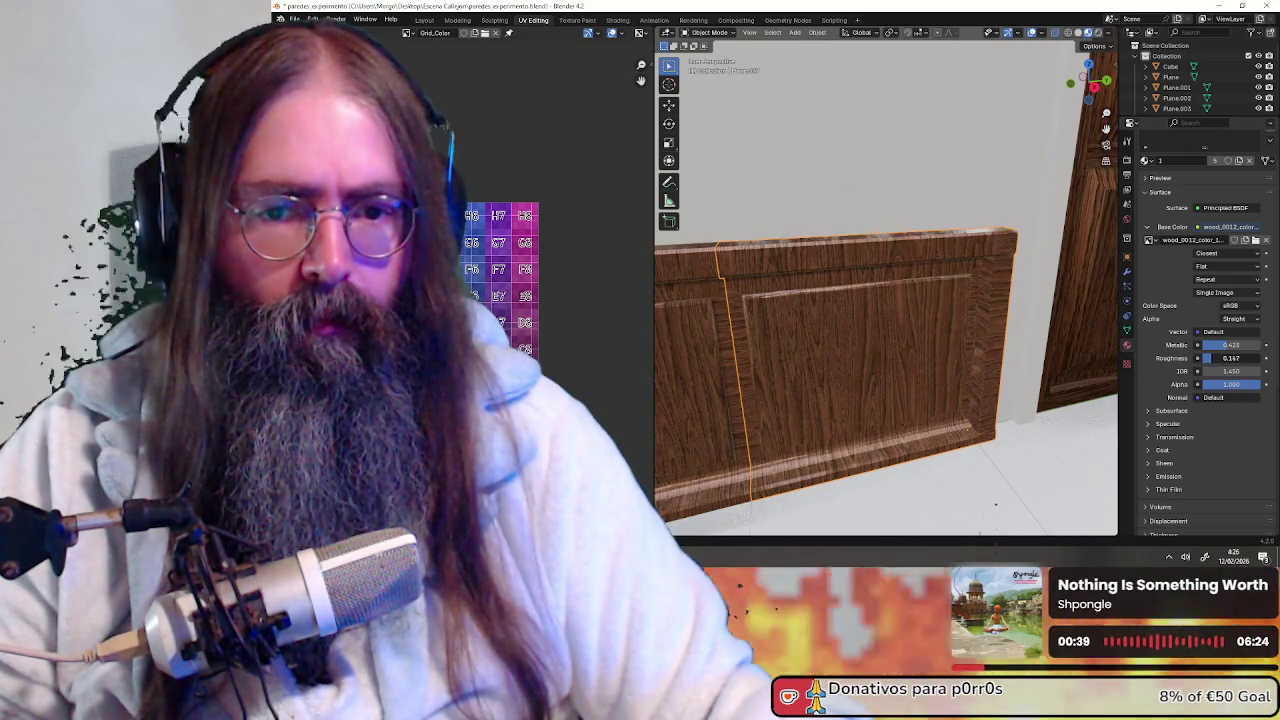
drag(995, 520, 996, 523)
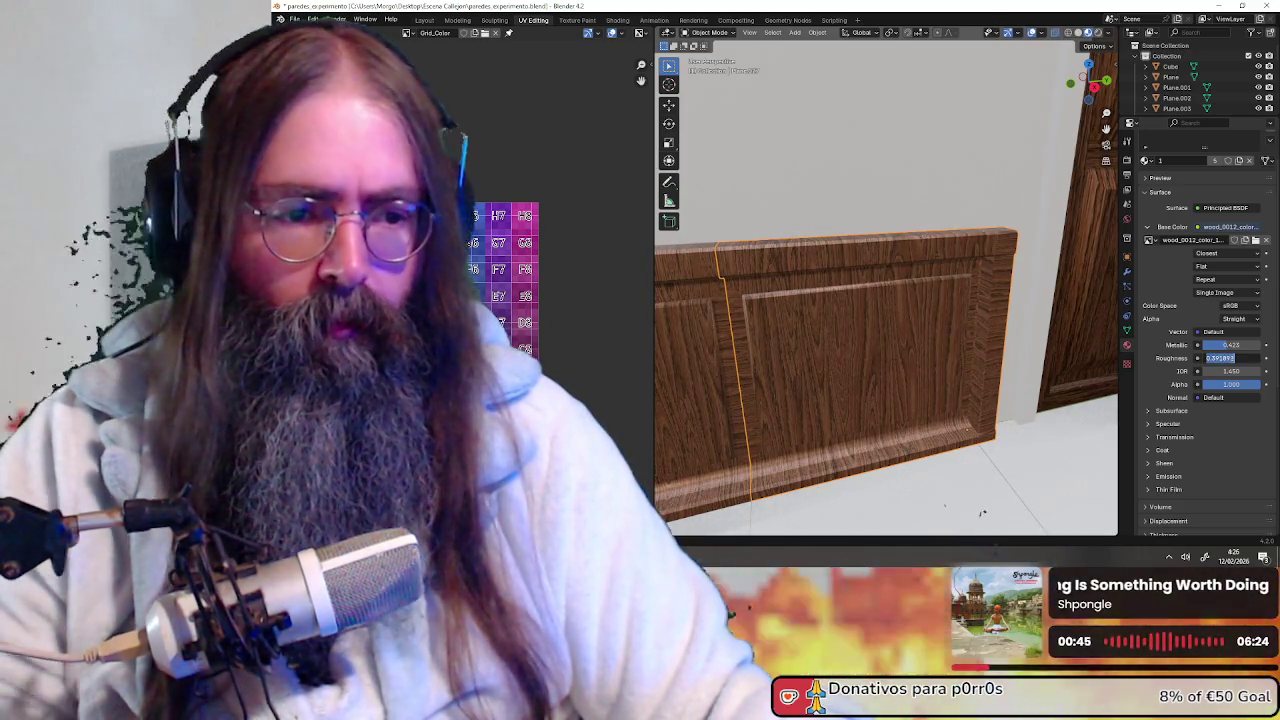
Set both Roughness and Metallic exactly to 0.333
click(1231, 358)
text(.333)
key(Return)
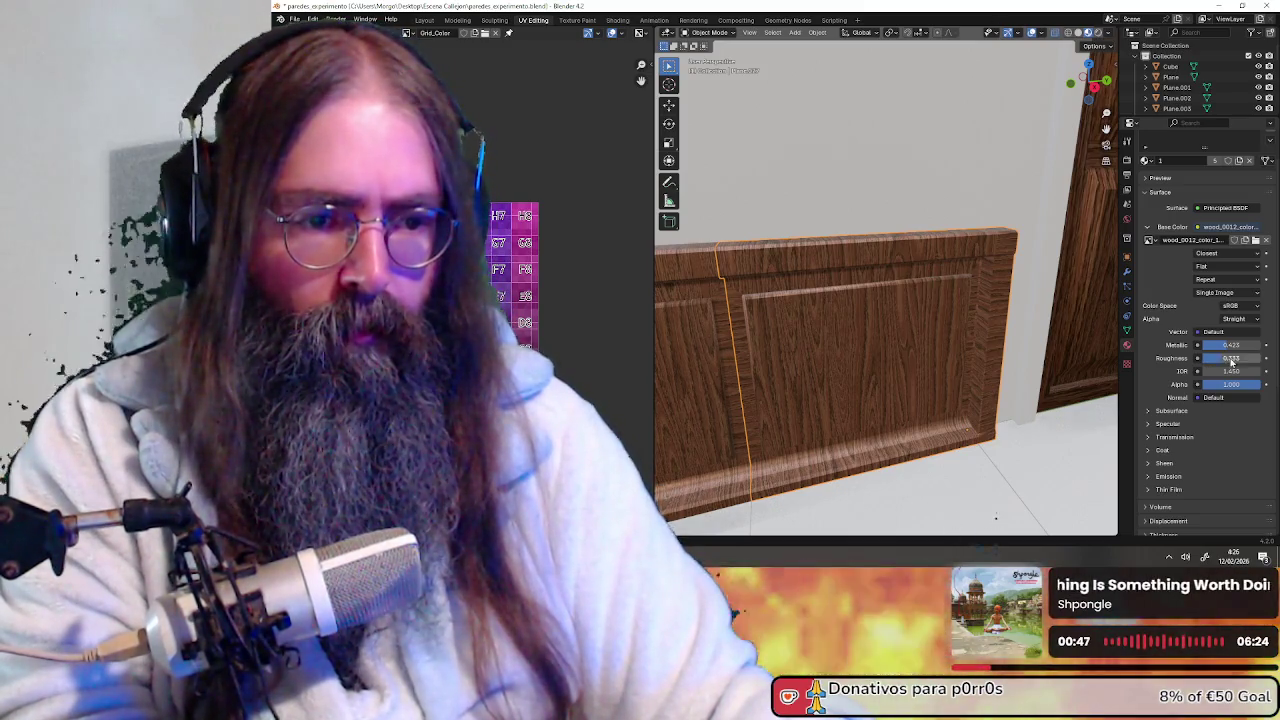
click(1240, 345)
text(.333)
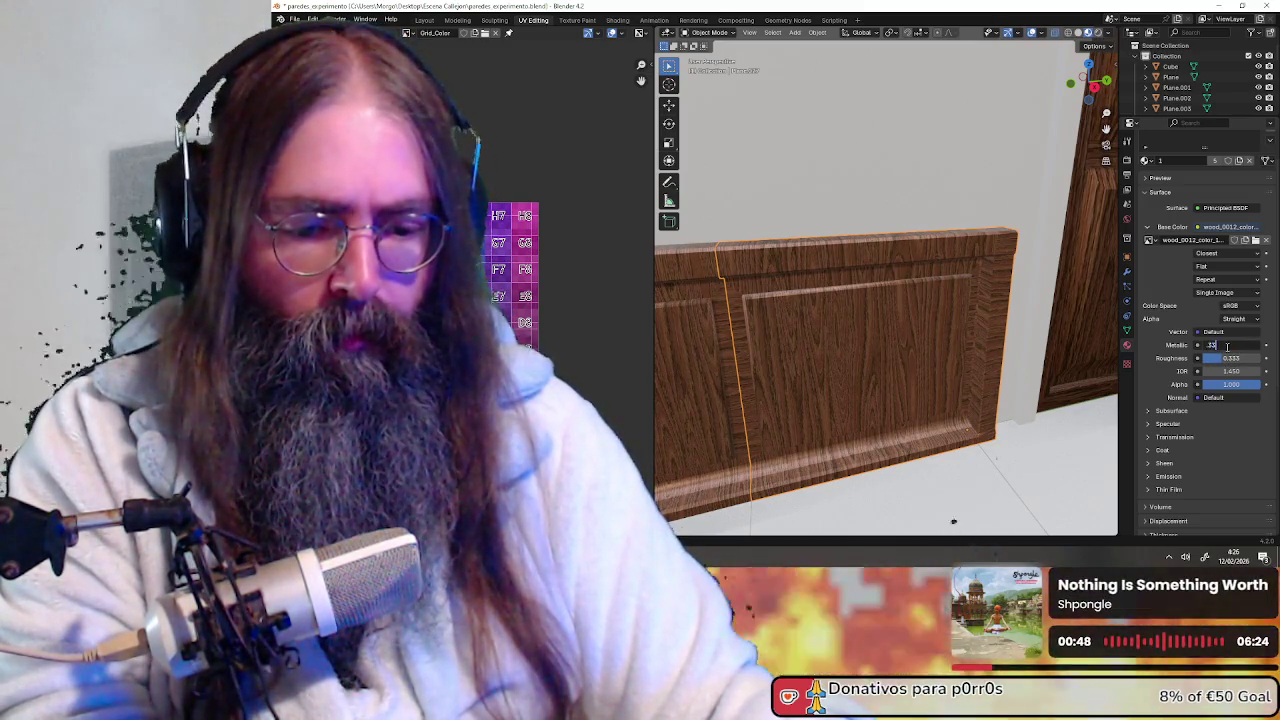
key(Return)
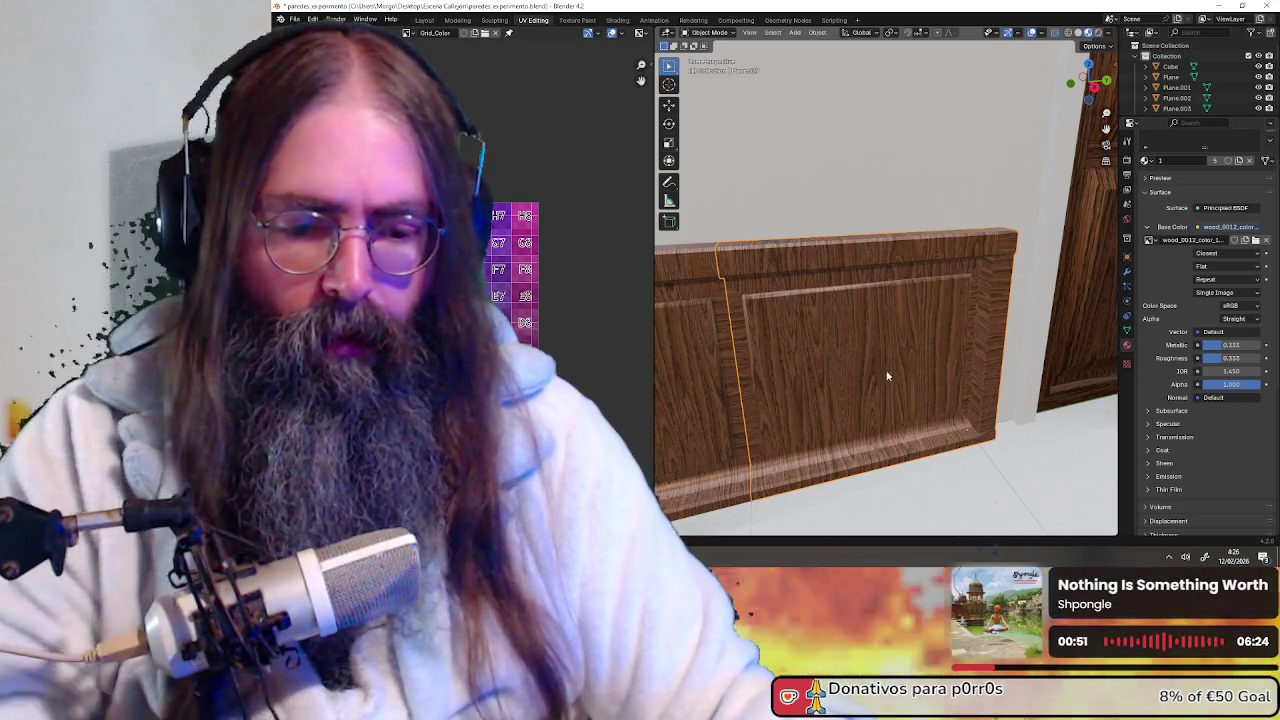
mouse_move(915, 365)
middle_down()
mouse_move(769, 385)
mouse_move(908, 303)
mouse_move(915, 323)
mouse_move(856, 326)
middle_up()
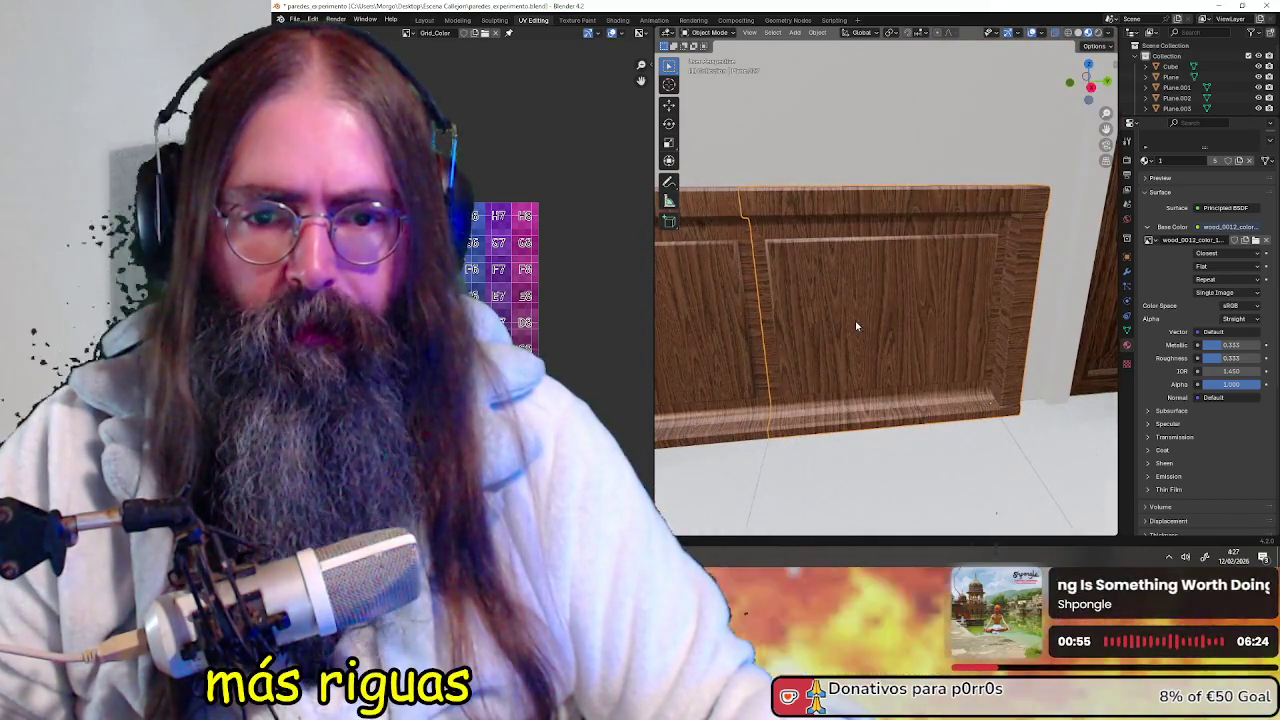
Select and delete the checker-textured wall panel
scroll(800, 319, down, 5)
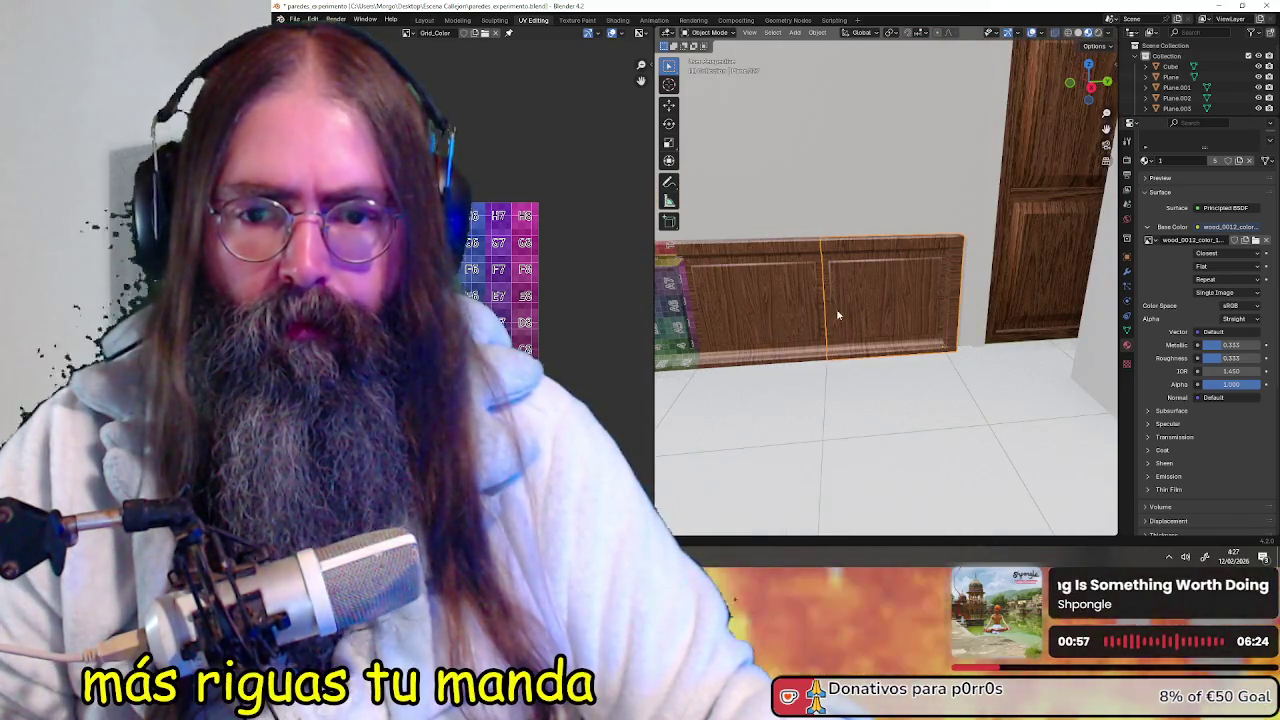
scroll(855, 318, up, 5)
scroll(870, 325, down, 4)
middle_drag(870, 325, 865, 325)
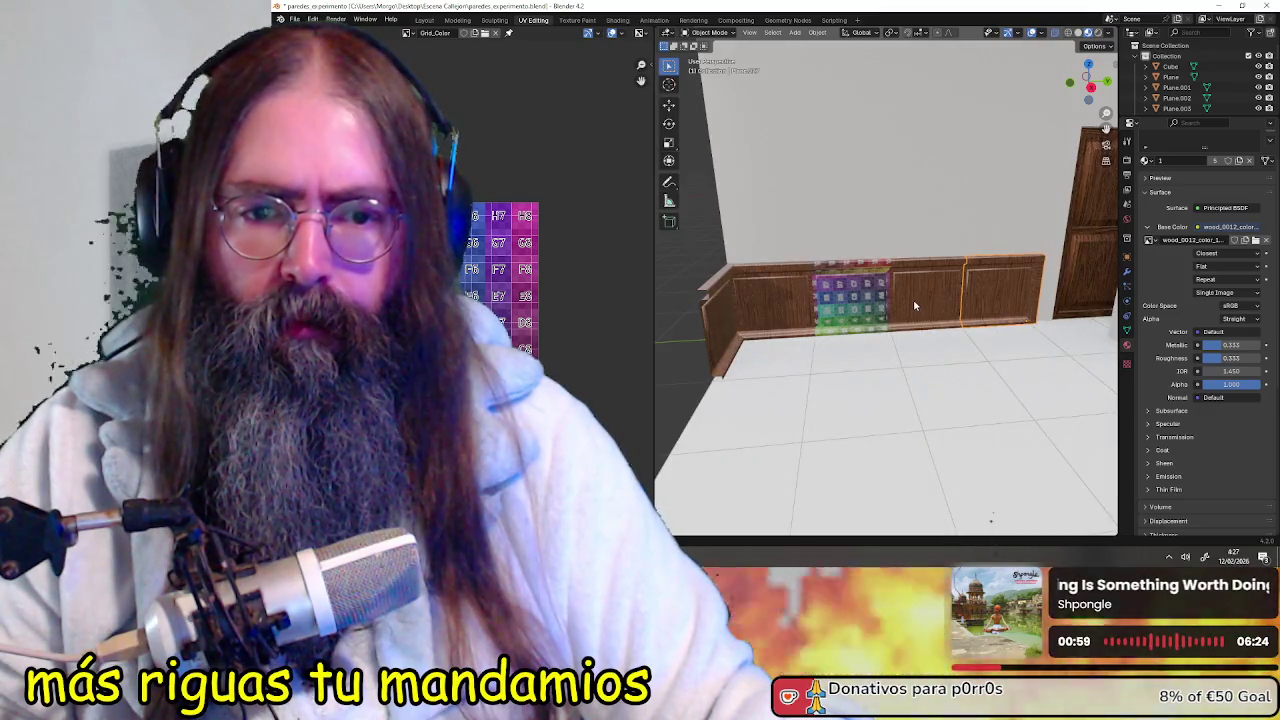
click(845, 298)
click(848, 299)
click(912, 296)
click(851, 298)
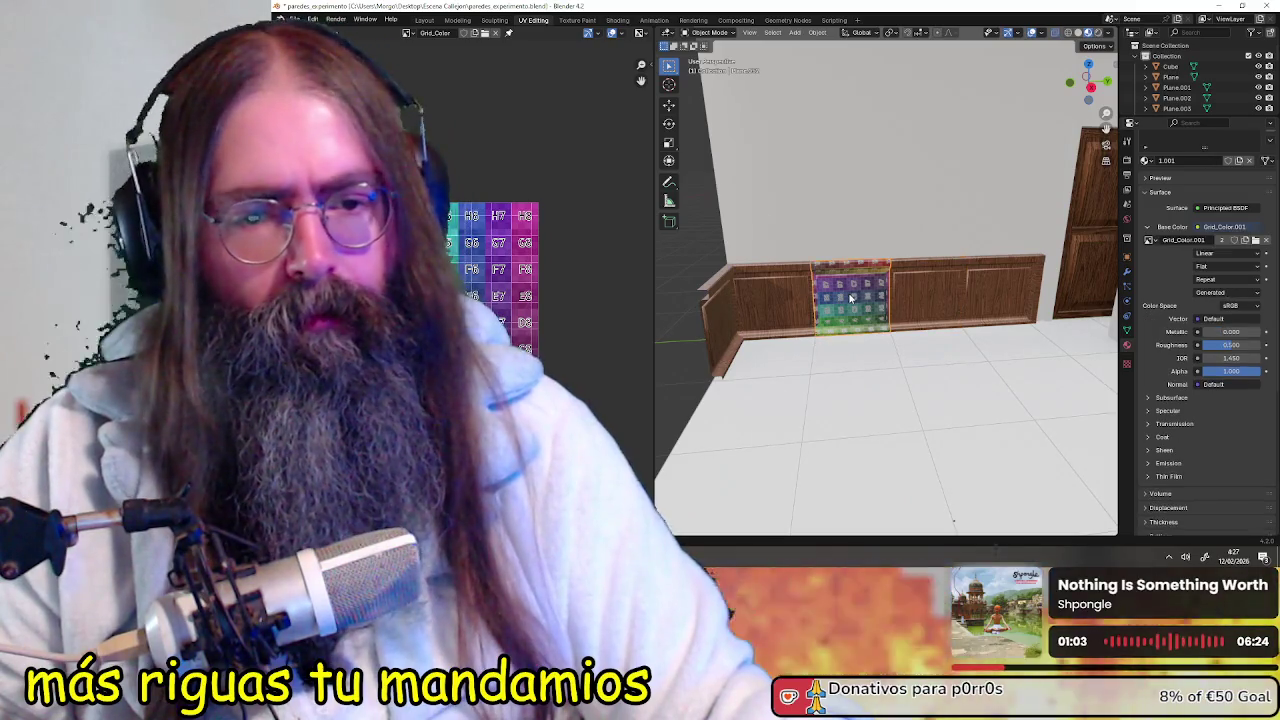
key(Delete)
Paste a copy of the wood panel into the empty gap, then switch to OBS Studio
click(910, 290)
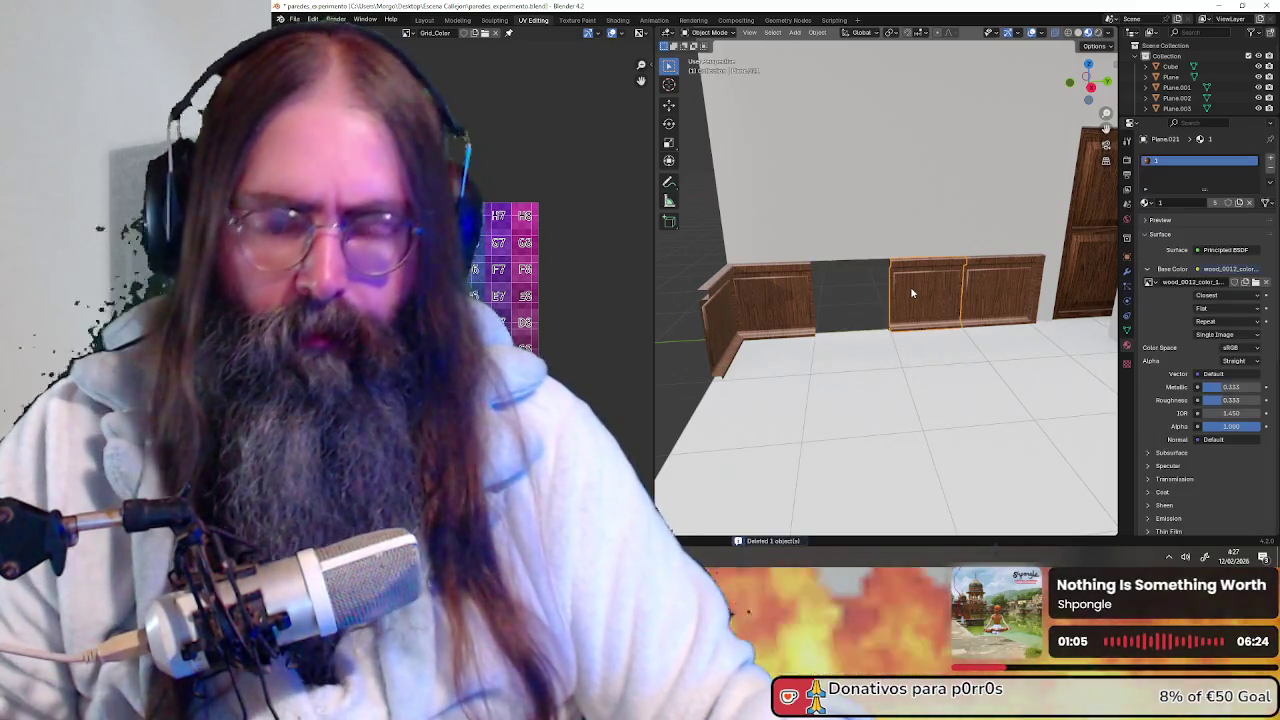
key(ctrl+v)
key(g)
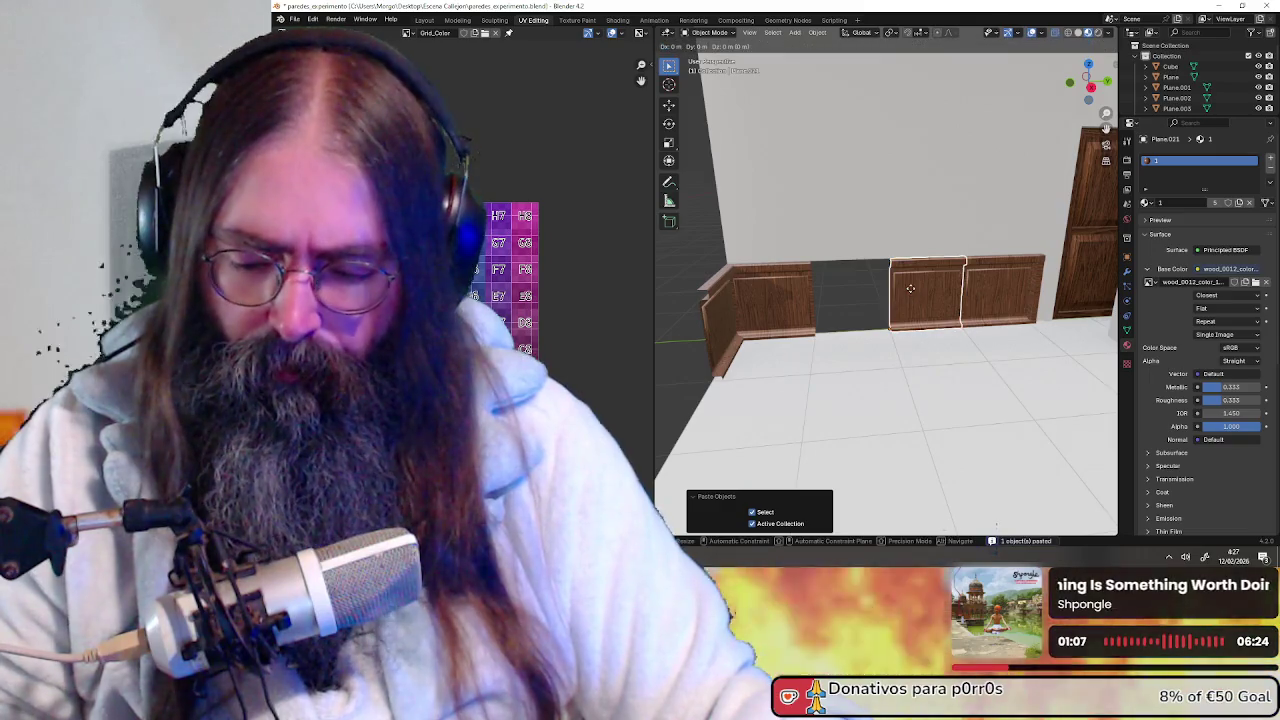
click(863, 302)
mouse_move(677, 242)
middle_down()
mouse_move(857, 271)
mouse_move(874, 286)
mouse_move(838, 319)
mouse_move(999, 276)
mouse_move(926, 292)
mouse_move(886, 388)
middle_up()
click(861, 372)
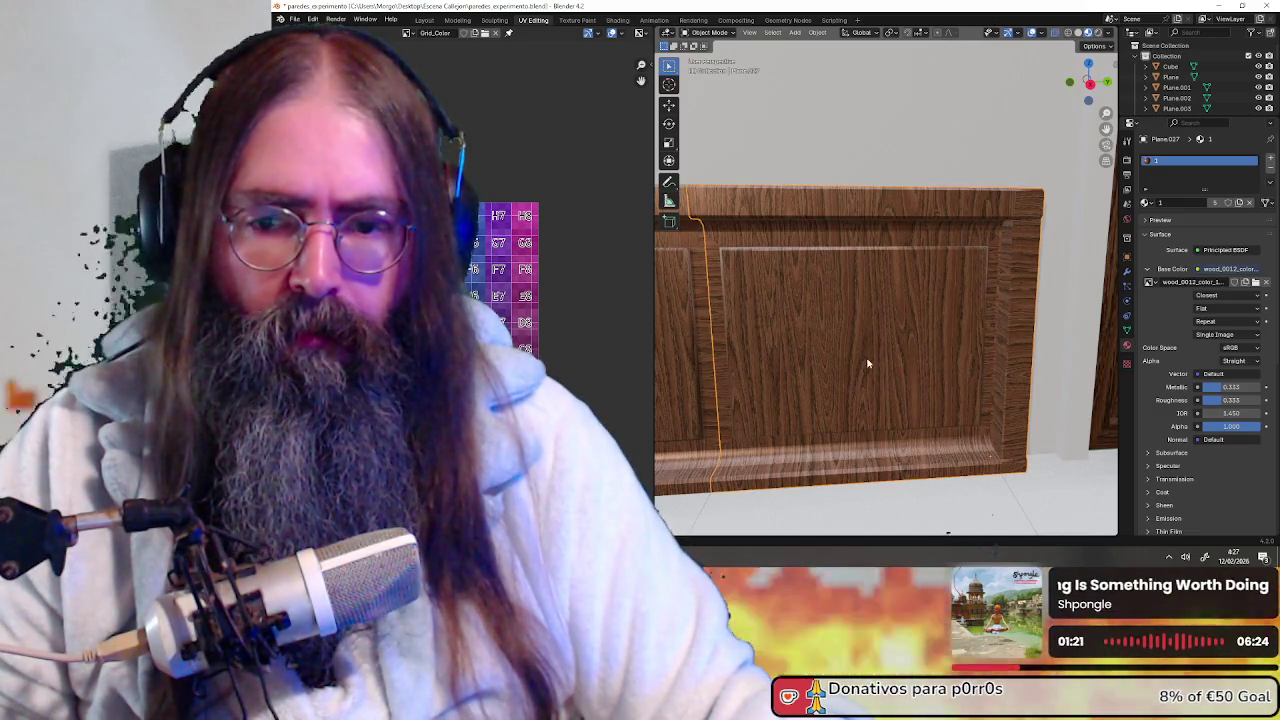
shift+middle_drag(868, 364, 918, 358)
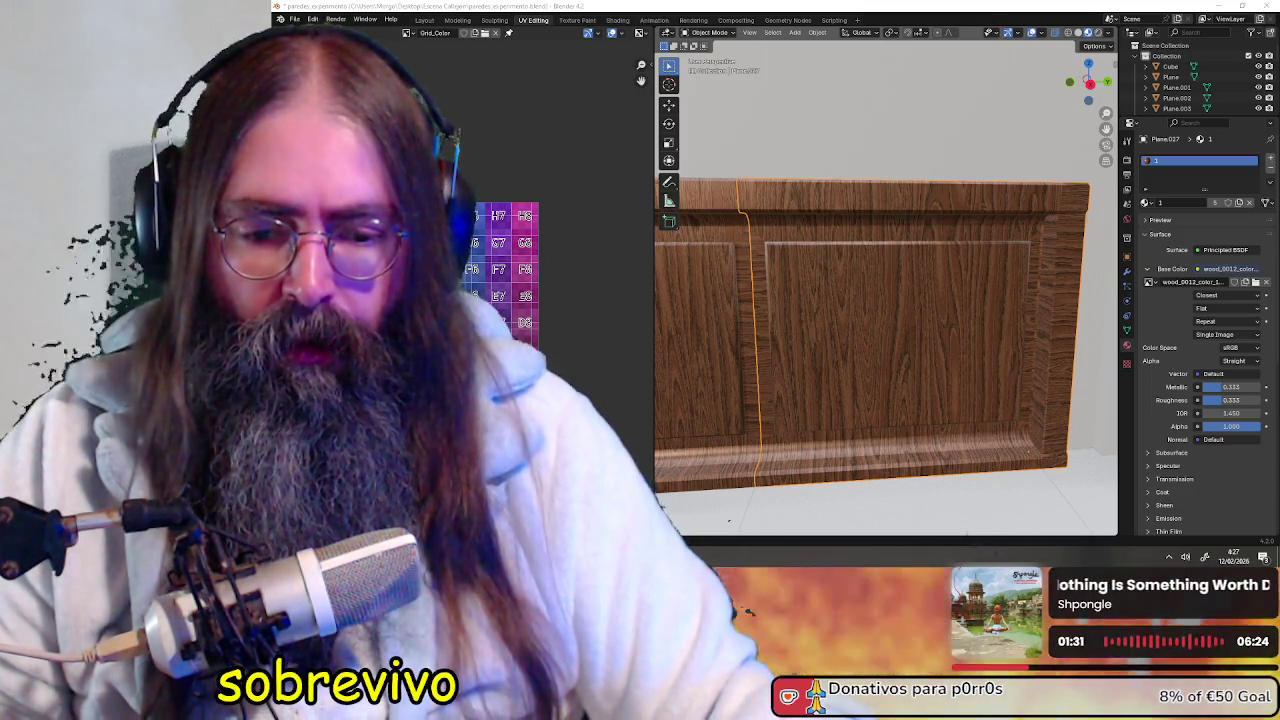
key(alt+Tab)
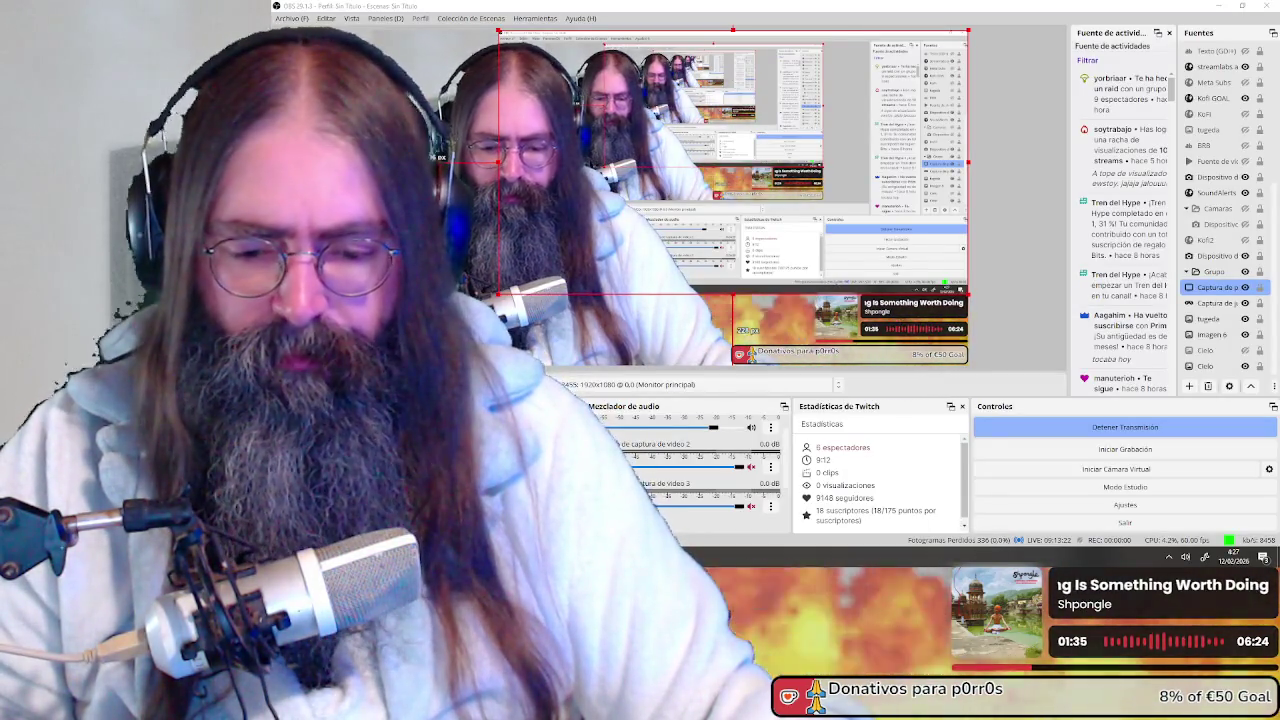
Switch from OBS Studio back to Blender showing the wood panel close-up
key(alt+Tab)
key(alt+Tab)
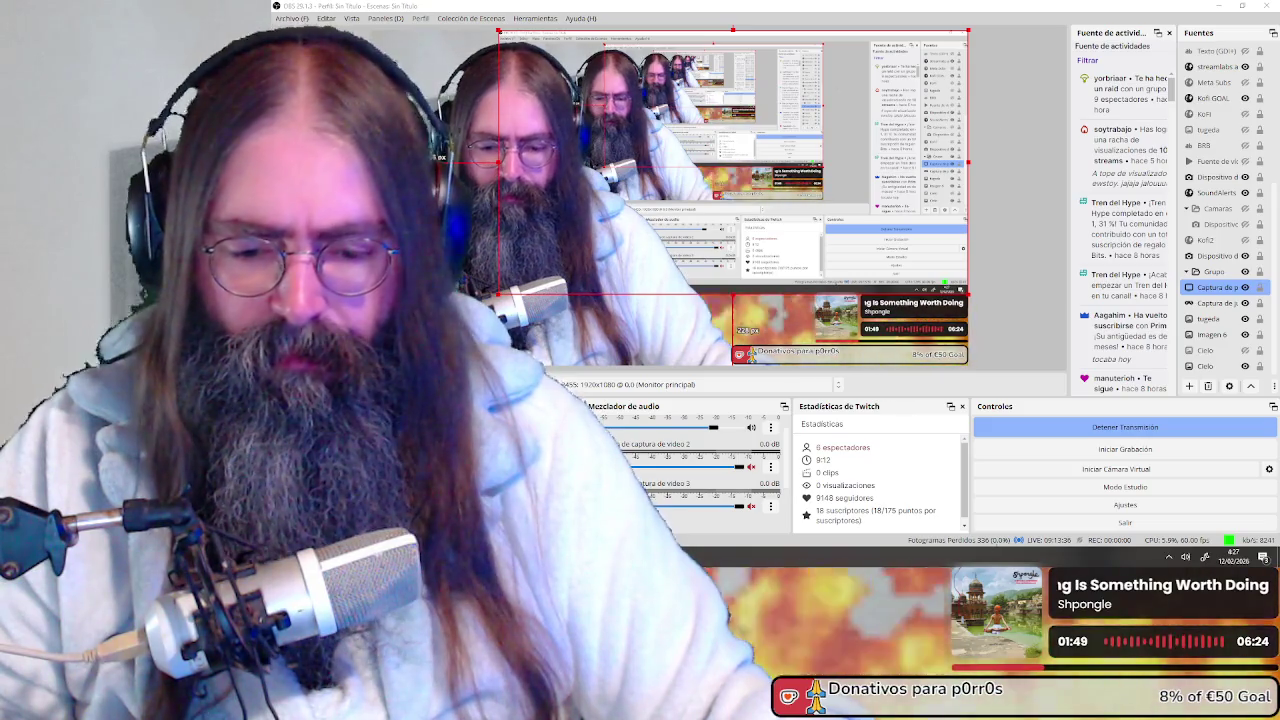
key(alt+Tab)
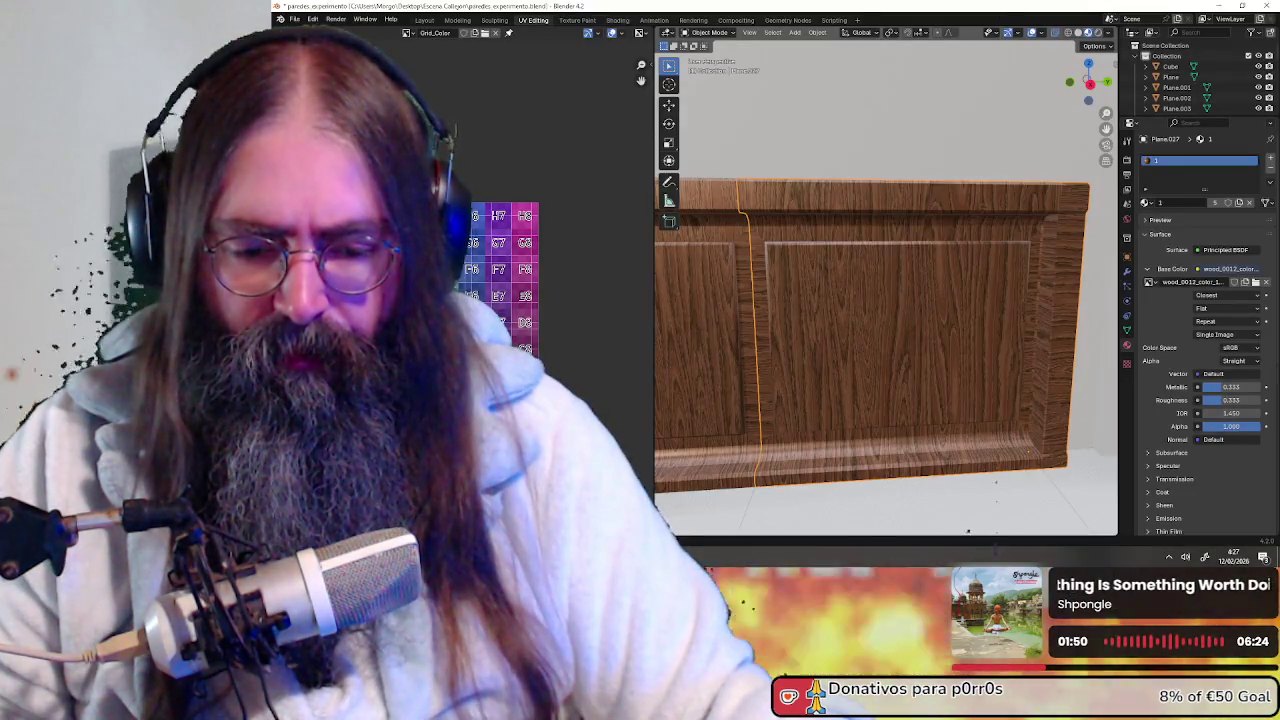